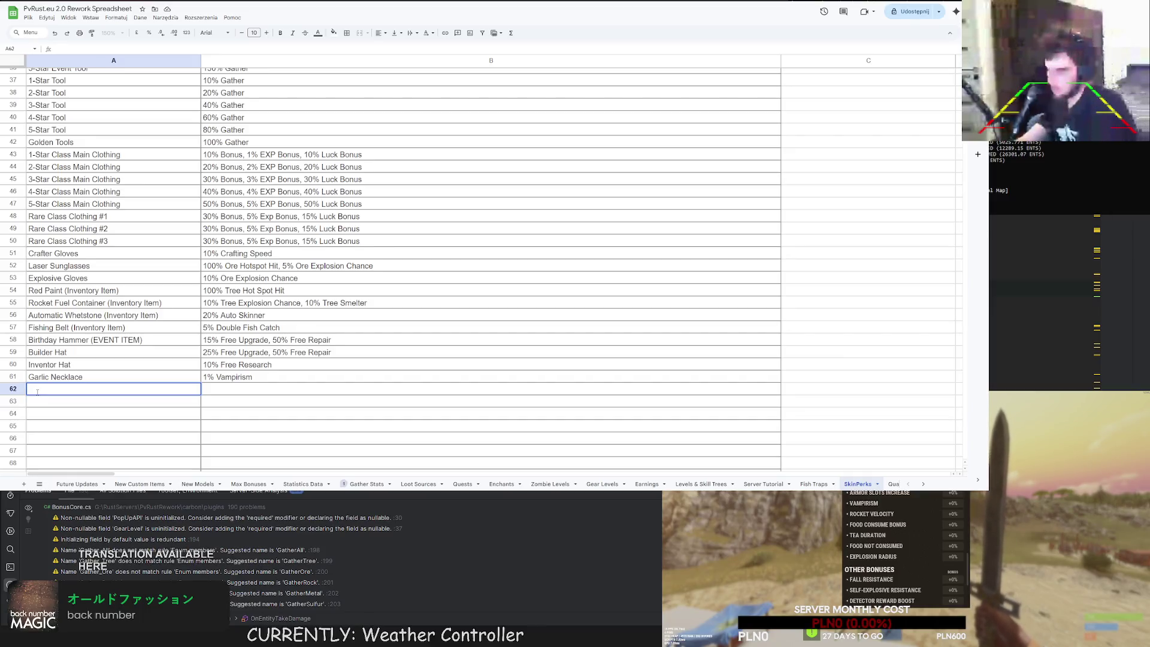
# Enter 'Portable Missile Launcher' in A62 with the bonus '300% Rocket Velocity' in B62.
pyautogui.write('Portable Missi')
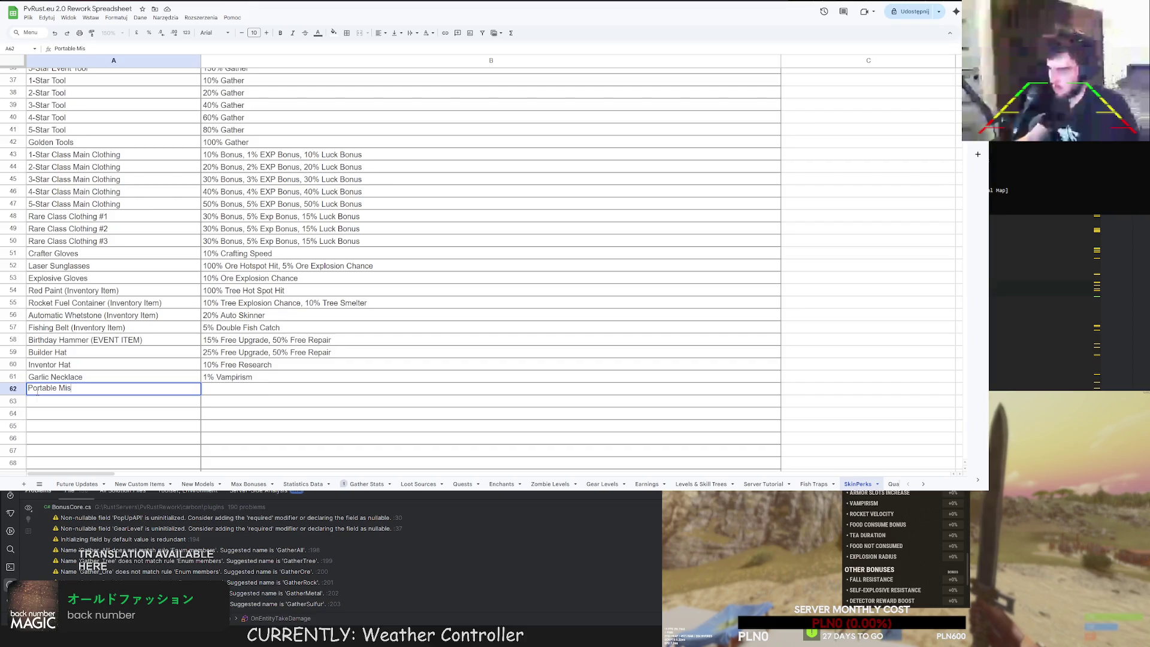
pyautogui.write('le Launcher')
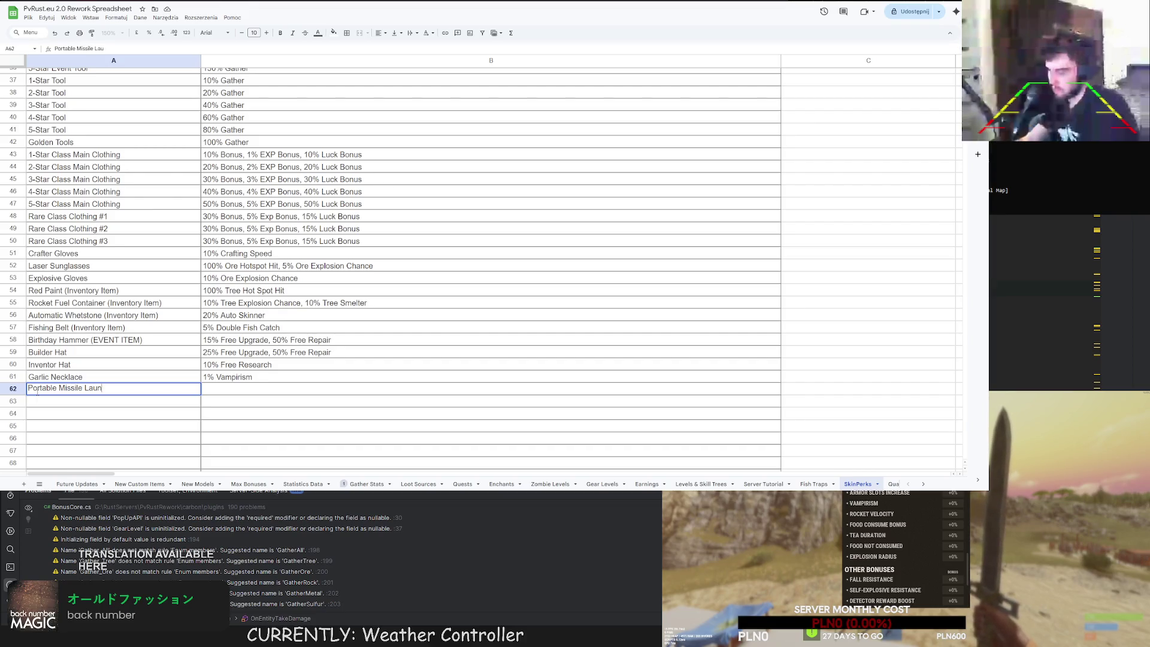
pyautogui.click(222, 389)
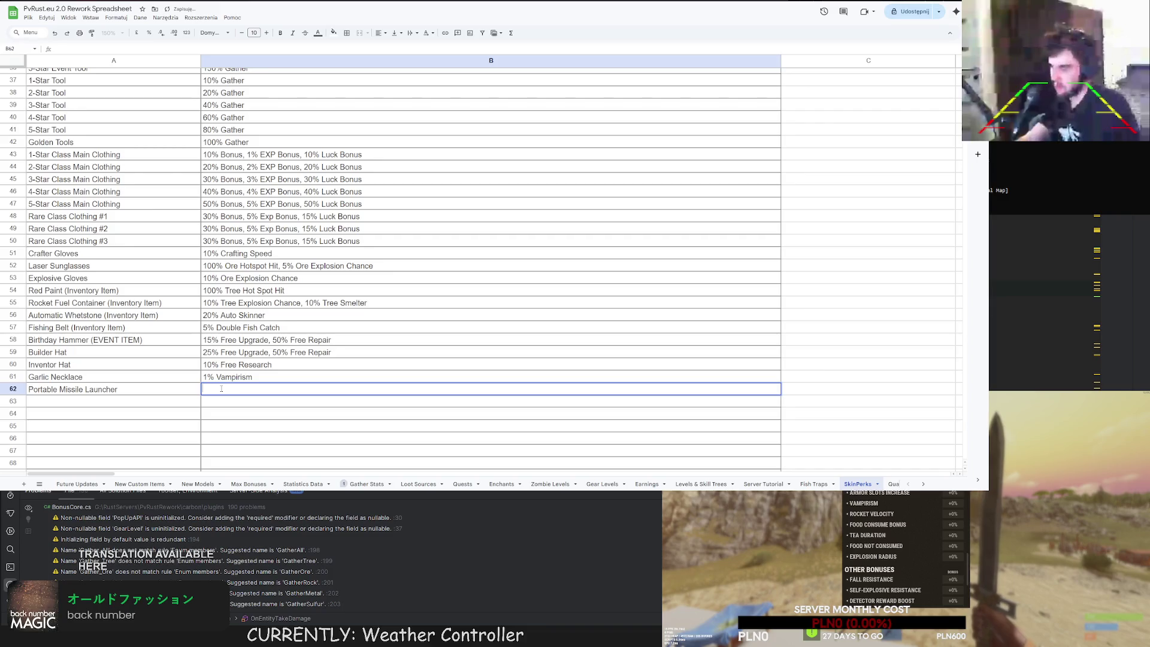
pyautogui.write('300%')
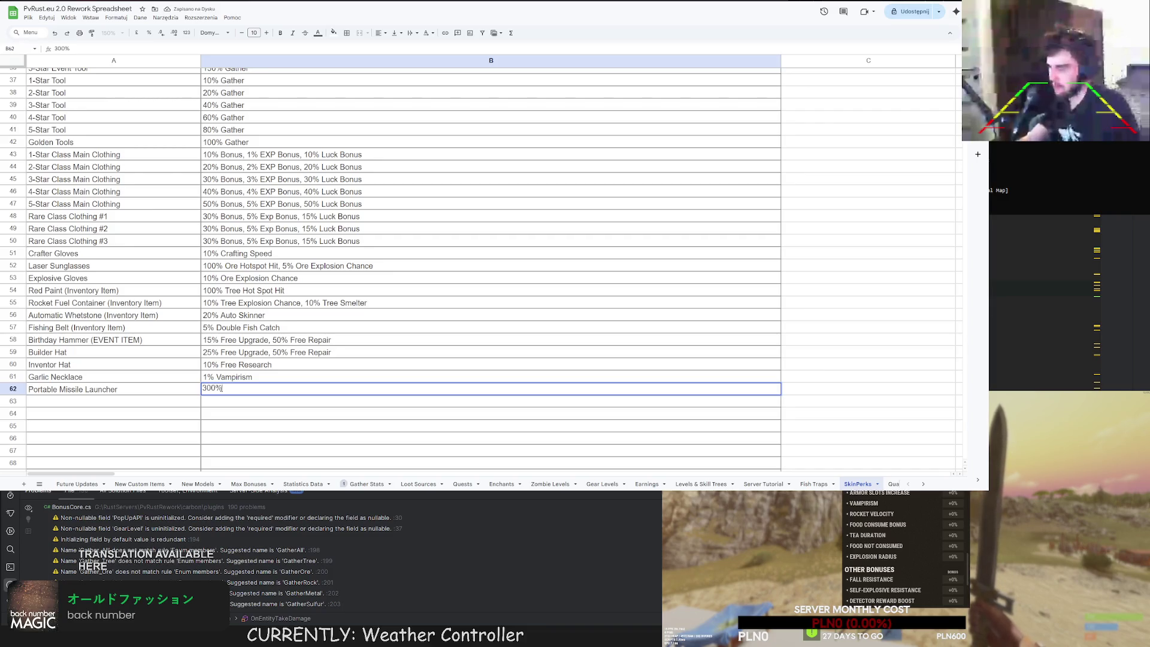
pyautogui.write(' Rocket Velocity')
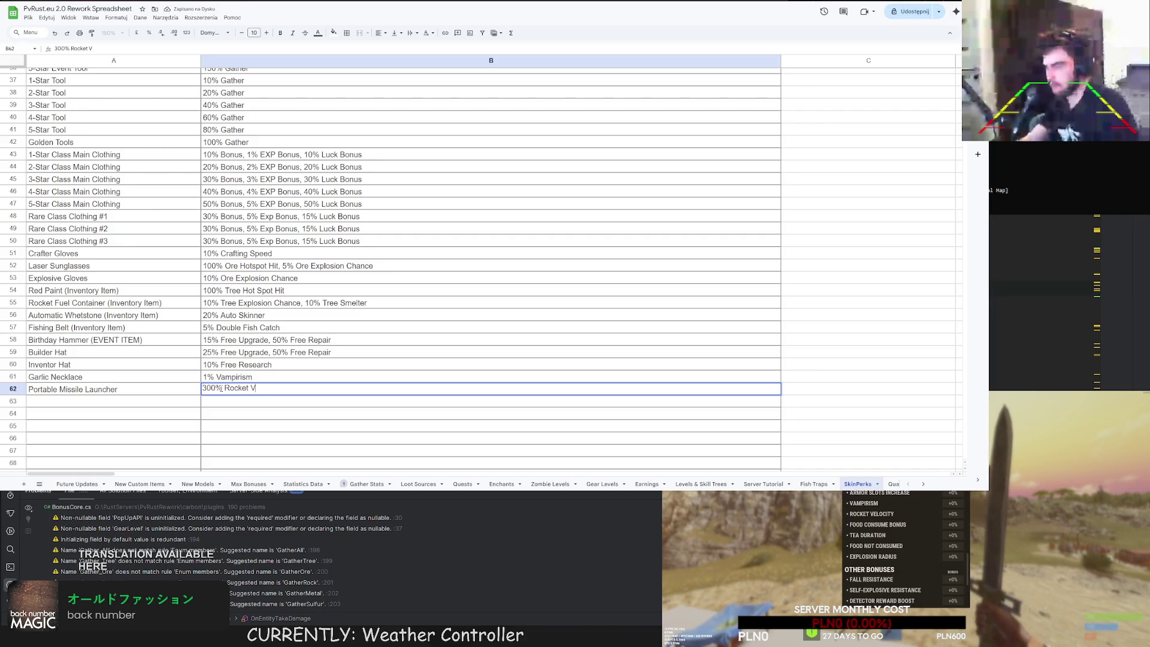
pyautogui.click(80, 404)
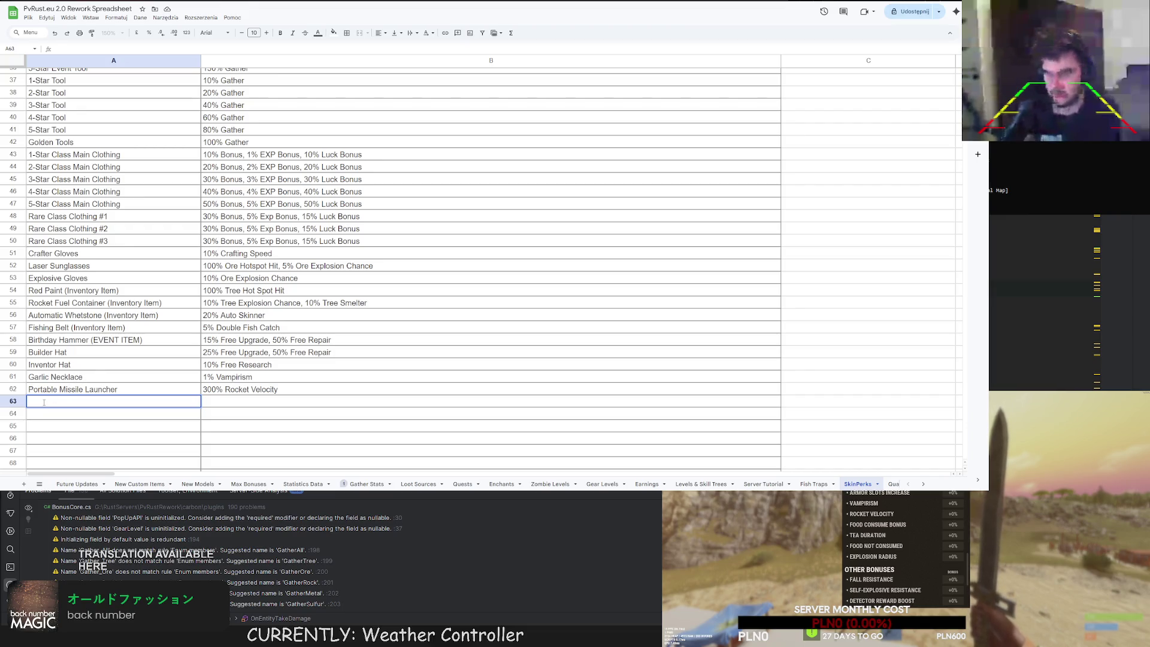
# Add 'Gunpowder Sack (Inventory Item)' in A63 with the bonus '15% Explosion Radius'.
pyautogui.write('Gunp')
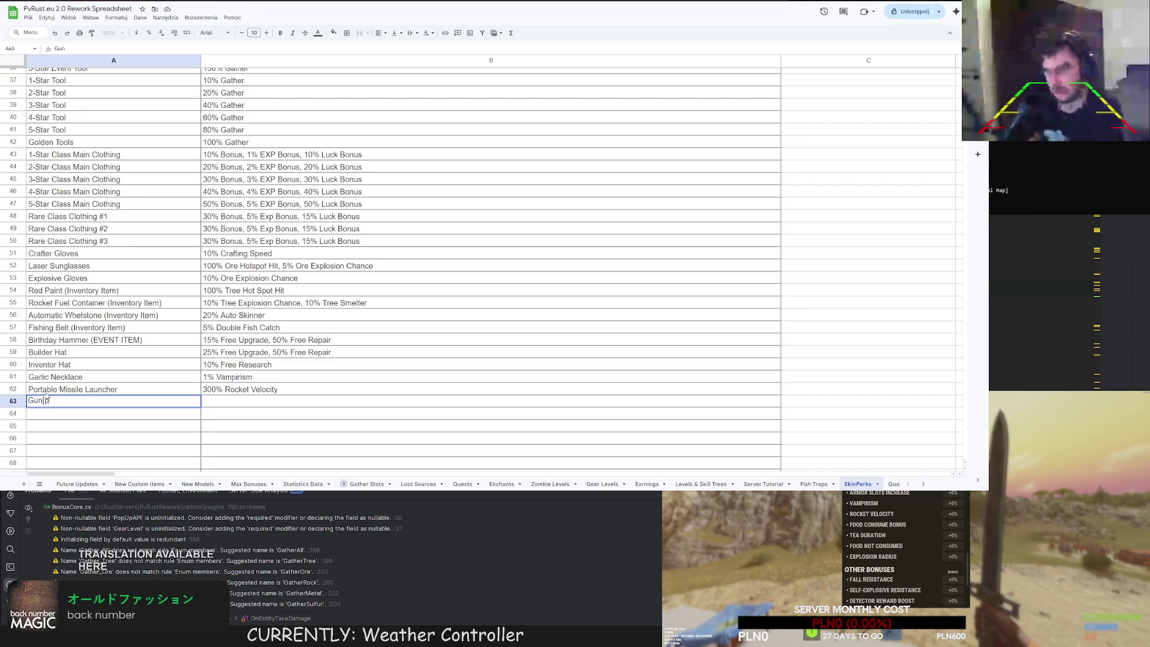
pyautogui.write('owder Sach')
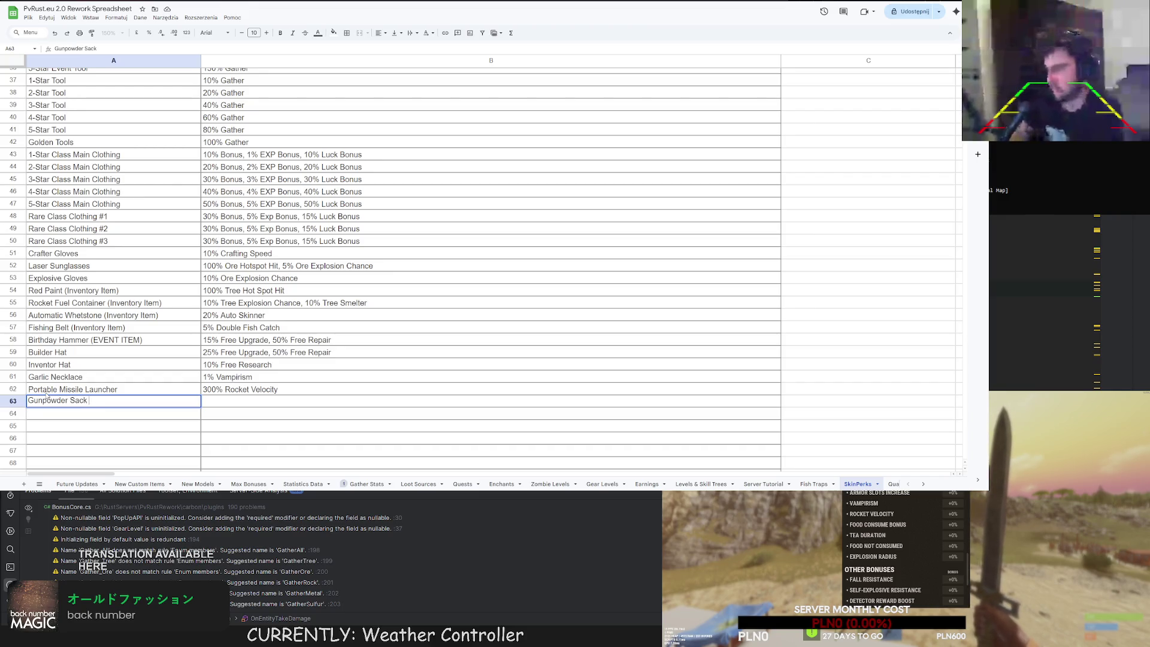
pyautogui.write('(Inventory I')
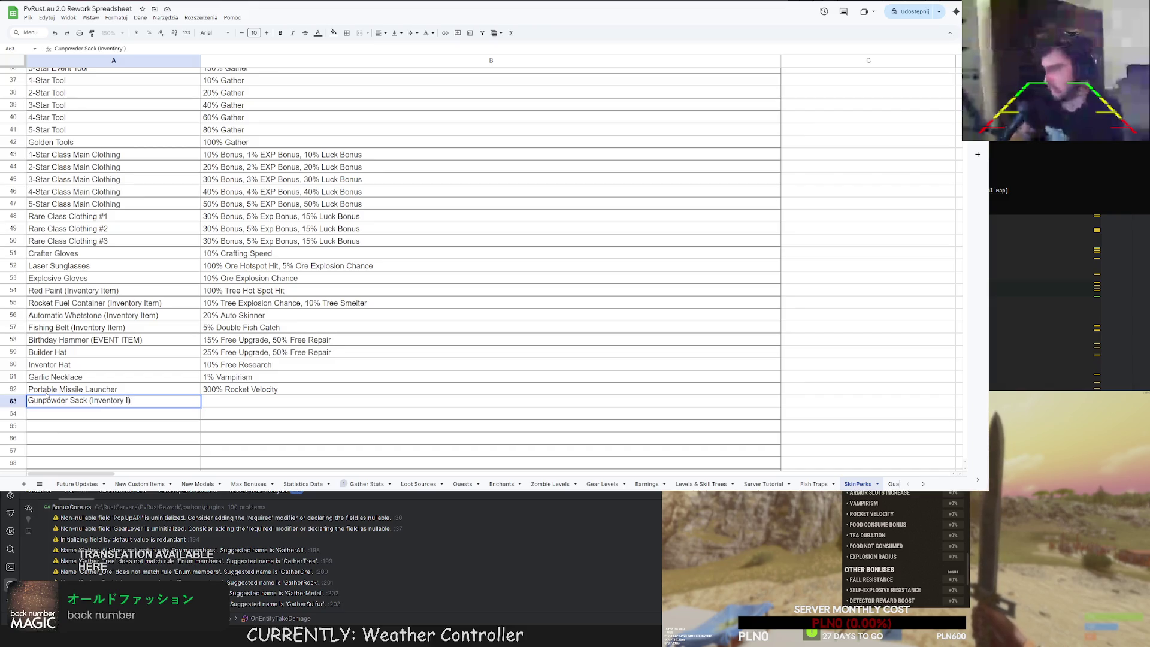
pyautogui.write('tem')
pyautogui.click(225, 401)
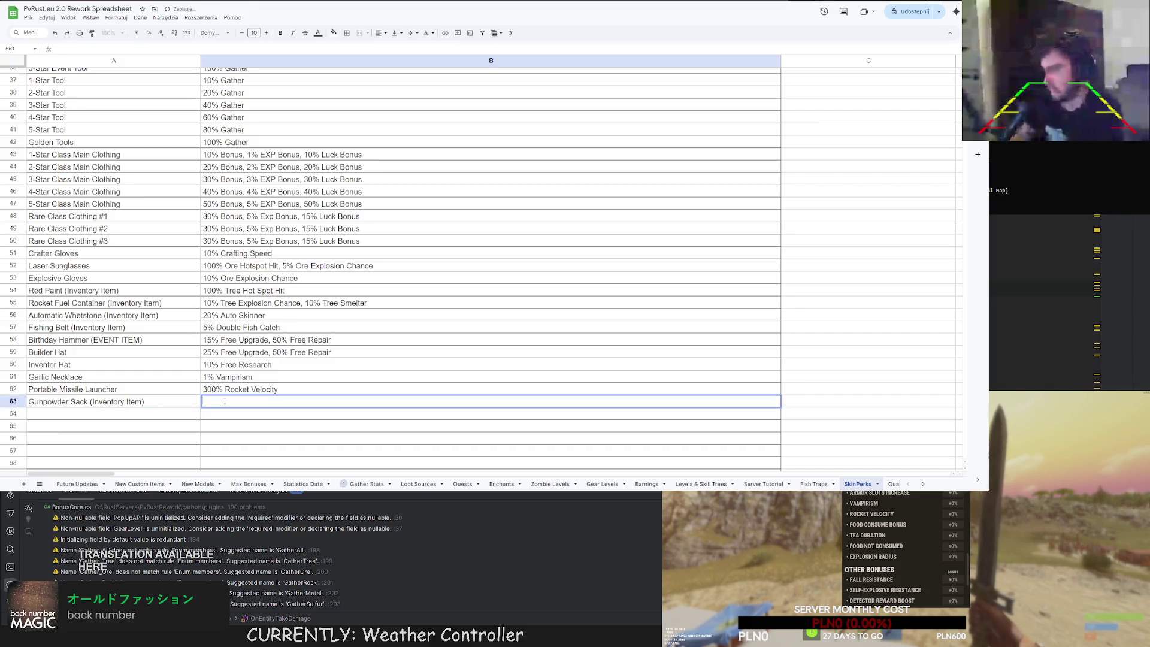
pyautogui.write('15%')
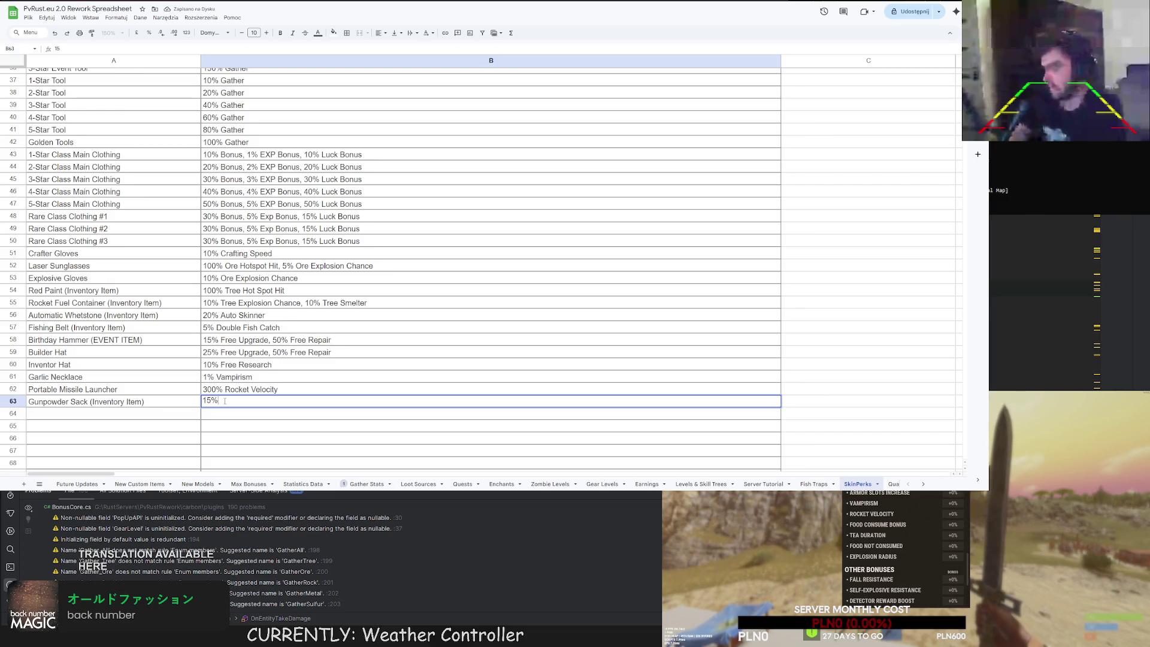
pyautogui.write(' Explosion Rad')
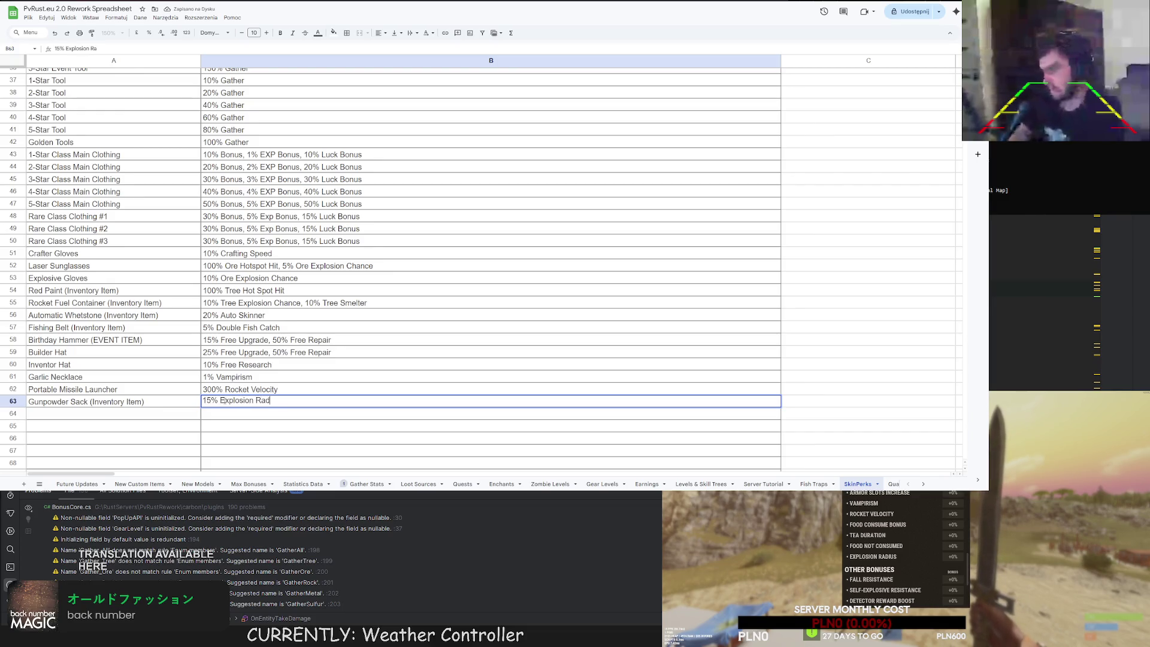
pyautogui.write('ius')
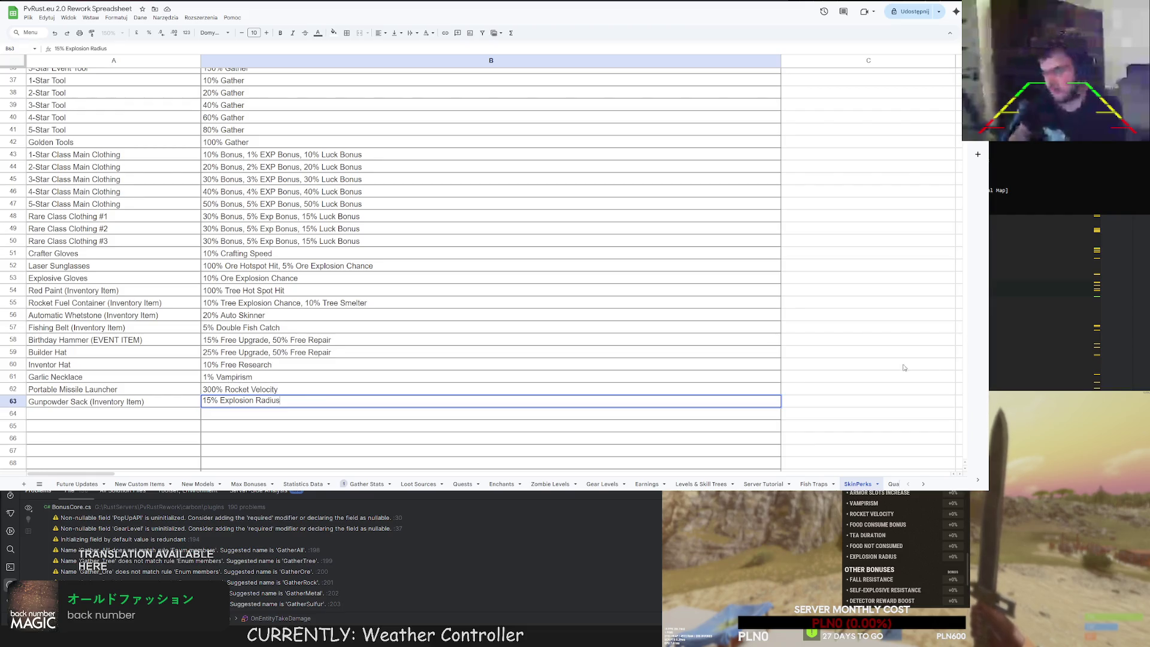
pyautogui.click(58, 414)
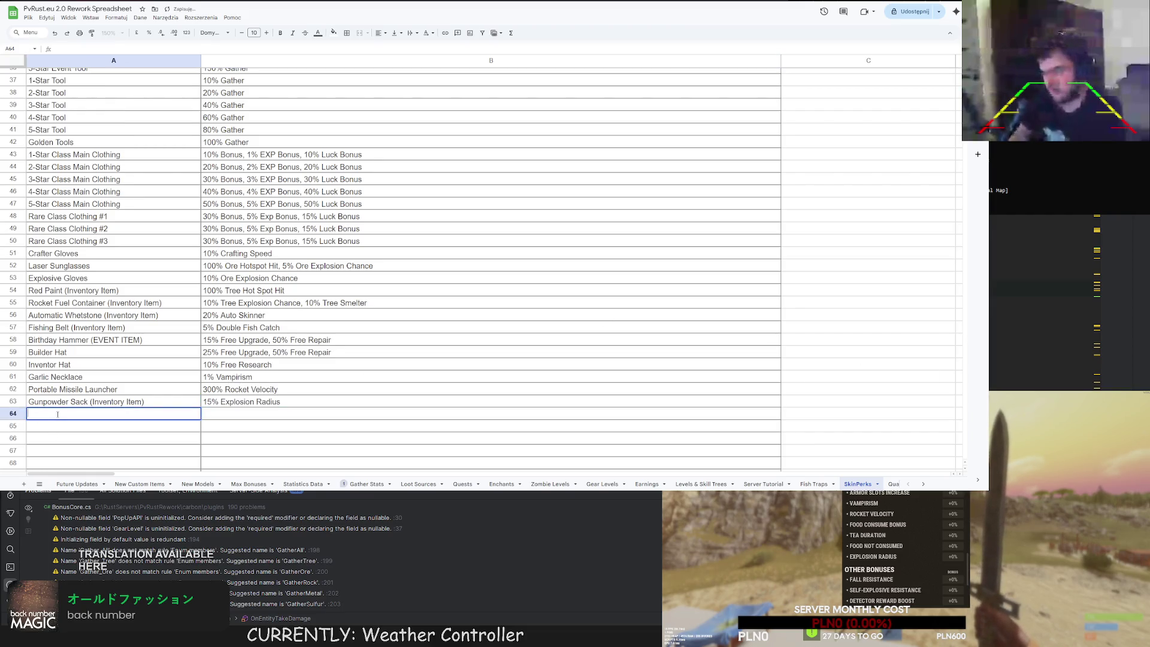
# Add 'Angel Boots' in A64 with the bonus '100% Fall Resistance'.
pyautogui.write('Angel Boots')
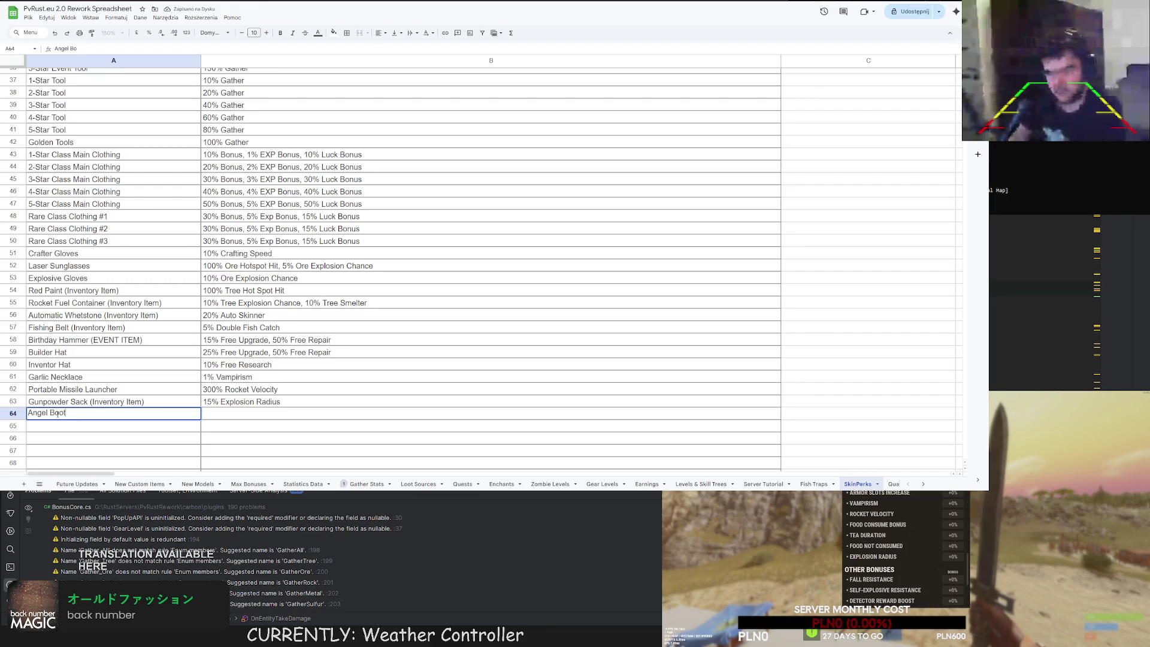
pyautogui.click(225, 414)
pyautogui.write('1')
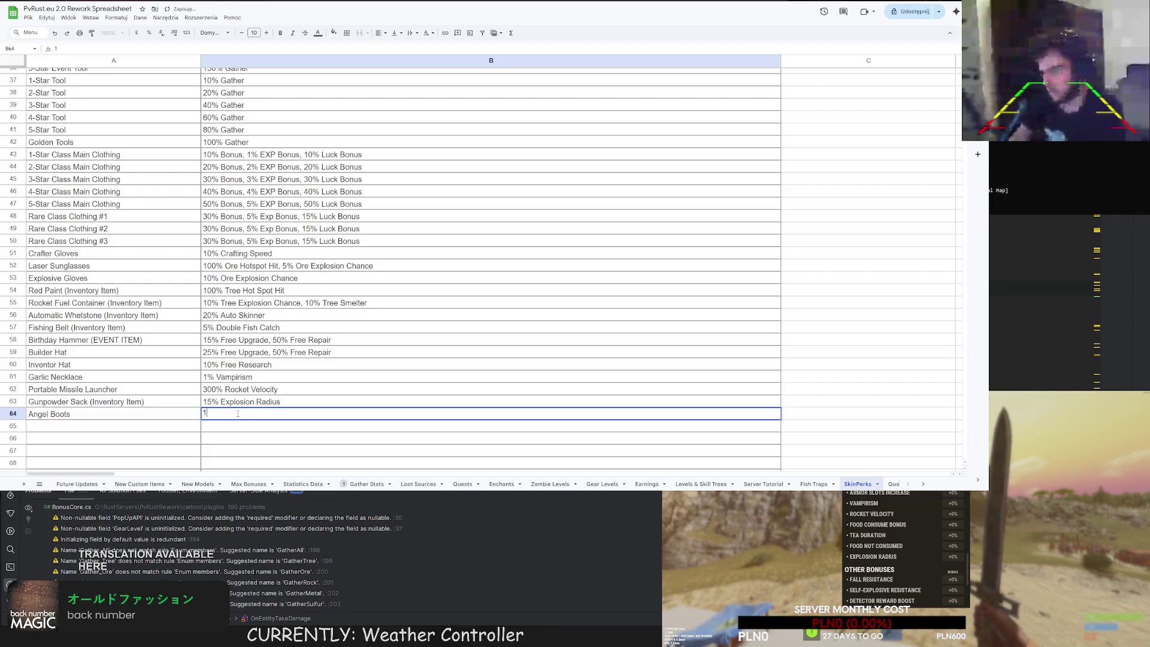
pyautogui.write('00% Fall Resistance')
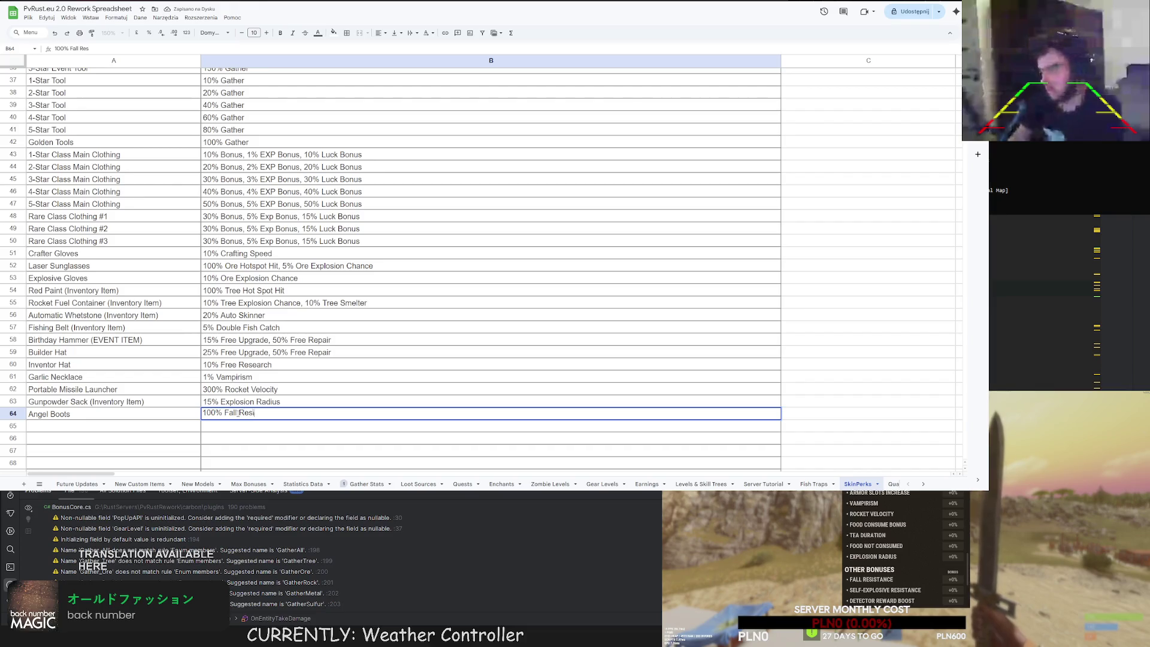
pyautogui.press('Return')
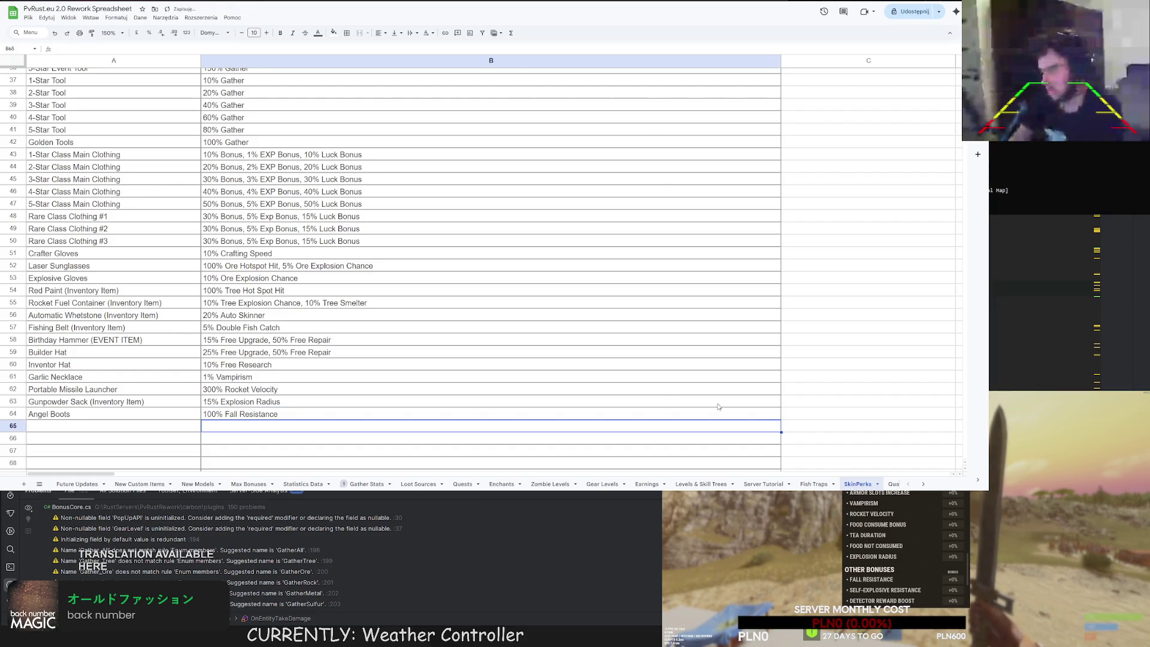
pyautogui.scroll(-5, 905, 575)
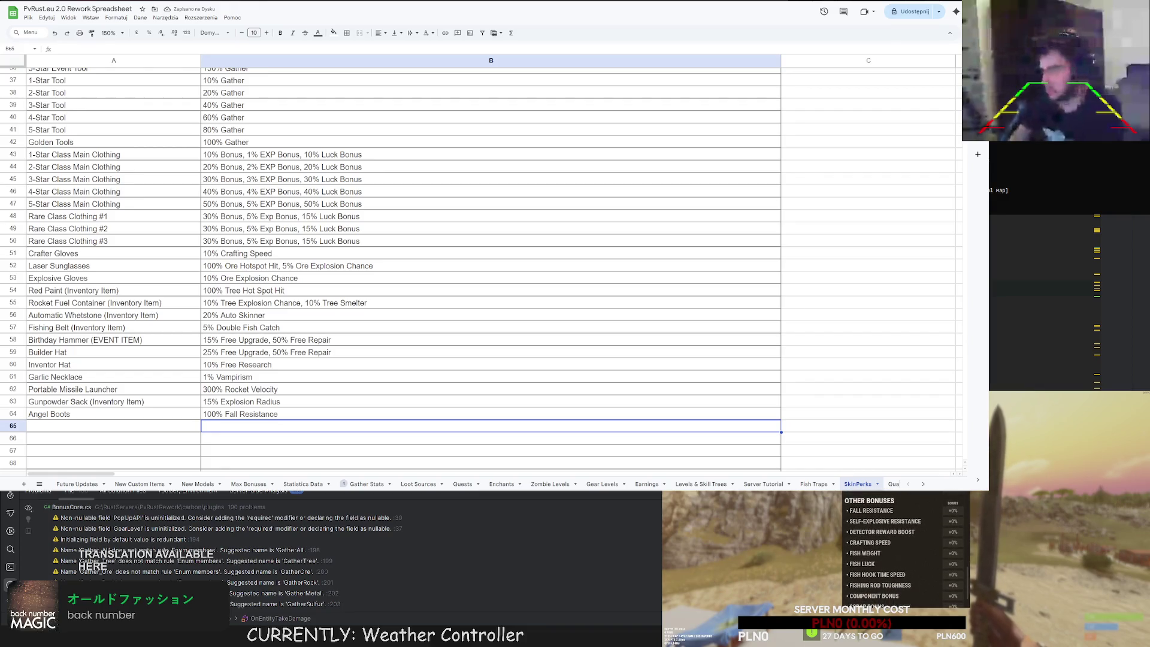
pyautogui.click(72, 428)
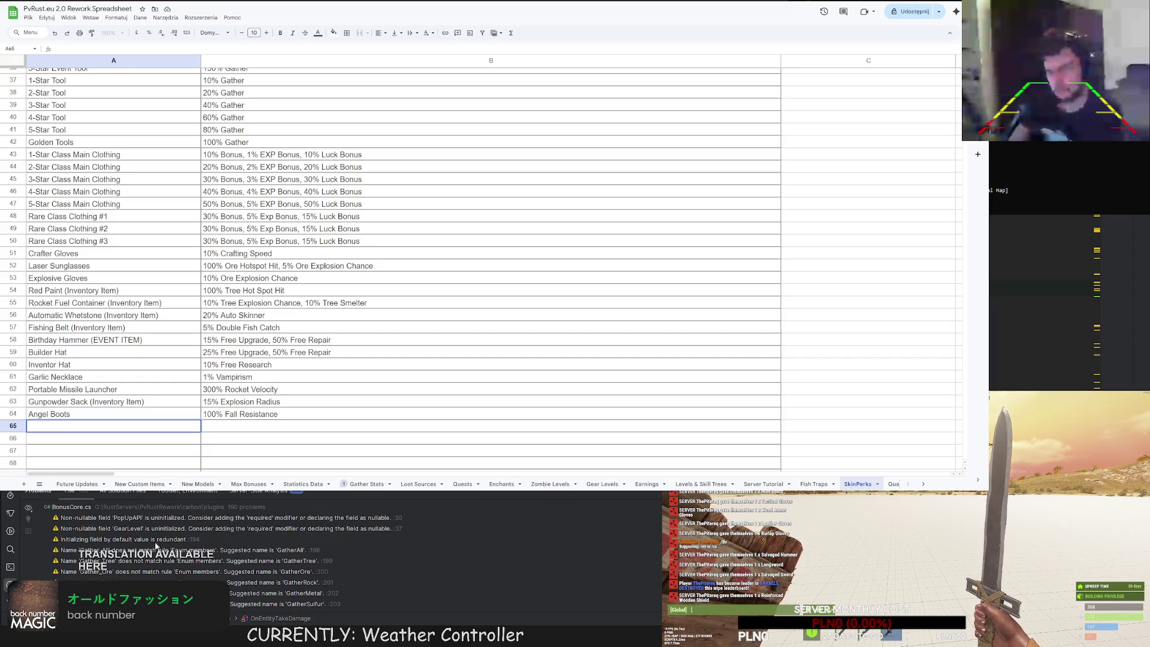
# Enter 'Explosive Shield' as the item name in A65, correcting the misspelling.
pyautogui.click(116, 424)
pyautogui.write('Exlosive Gloves')
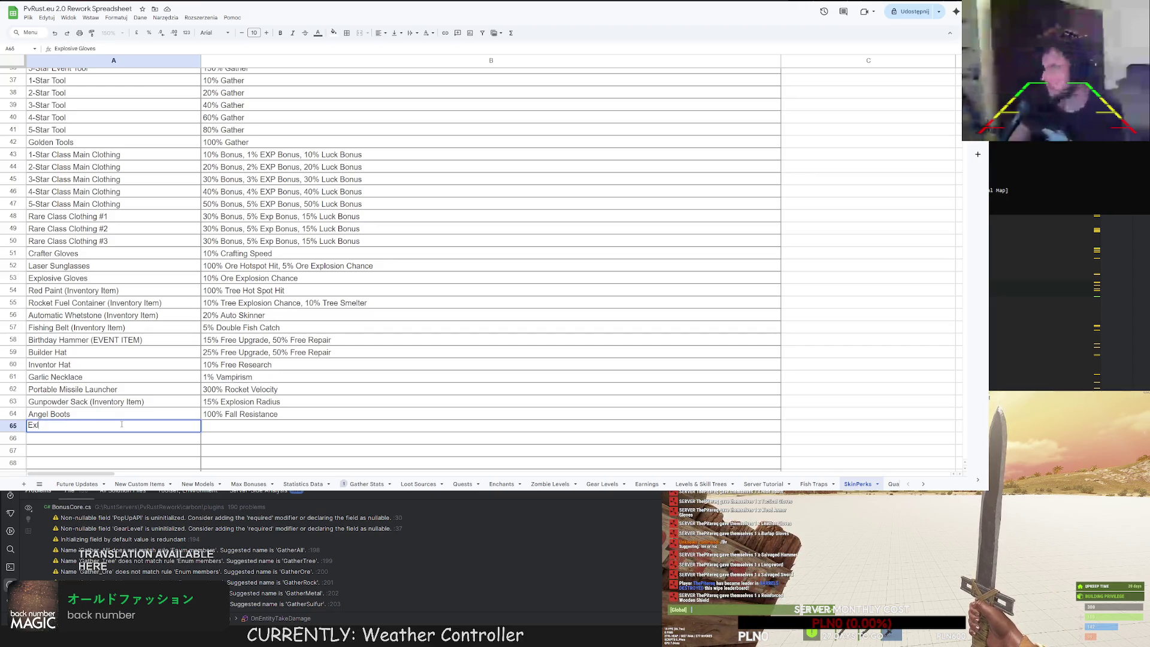
pyautogui.write('os')
pyautogui.press('BackSpace')
pyautogui.press('BackSpace')
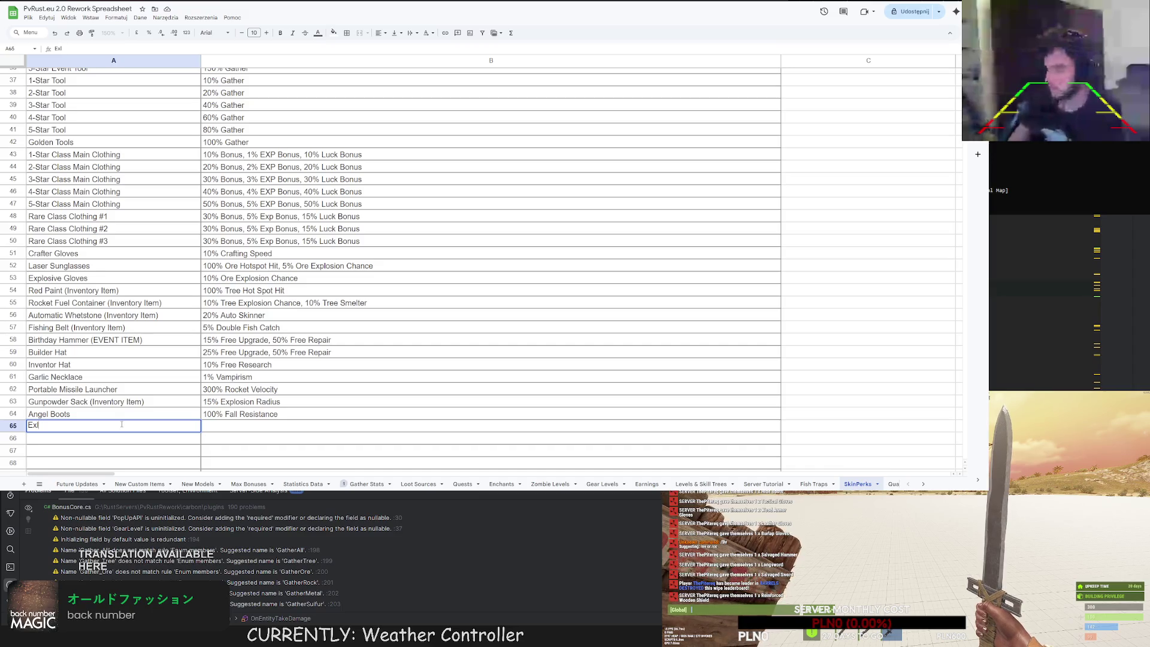
pyautogui.press('BackSpace')
pyautogui.write('plosive Shield')
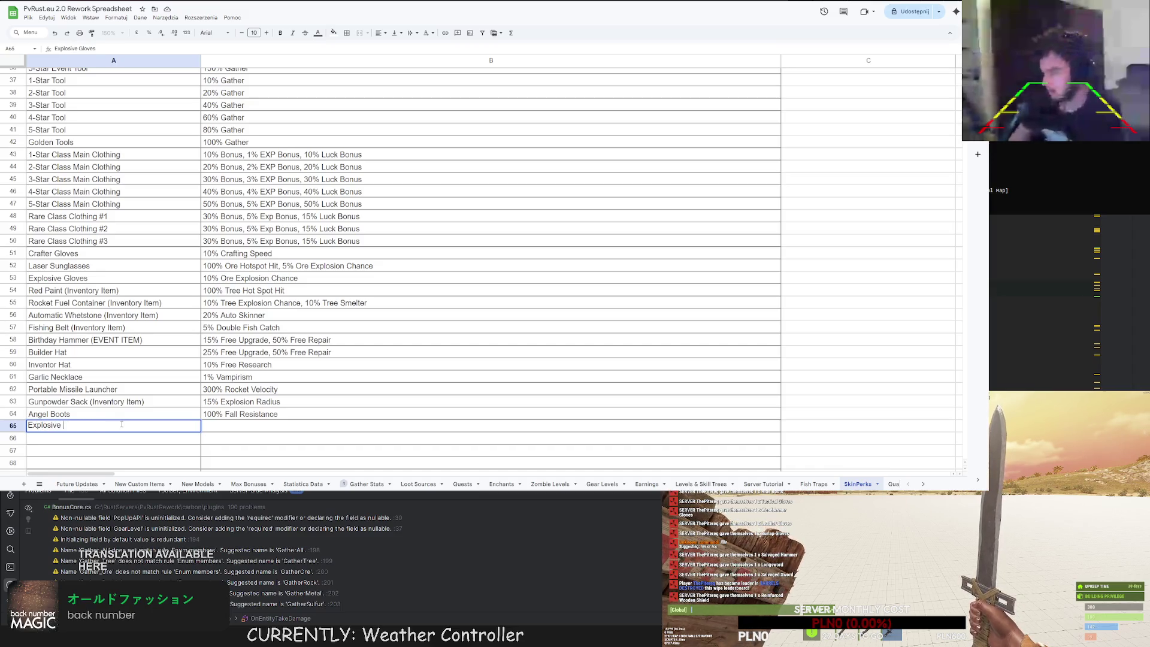
pyautogui.click(290, 433)
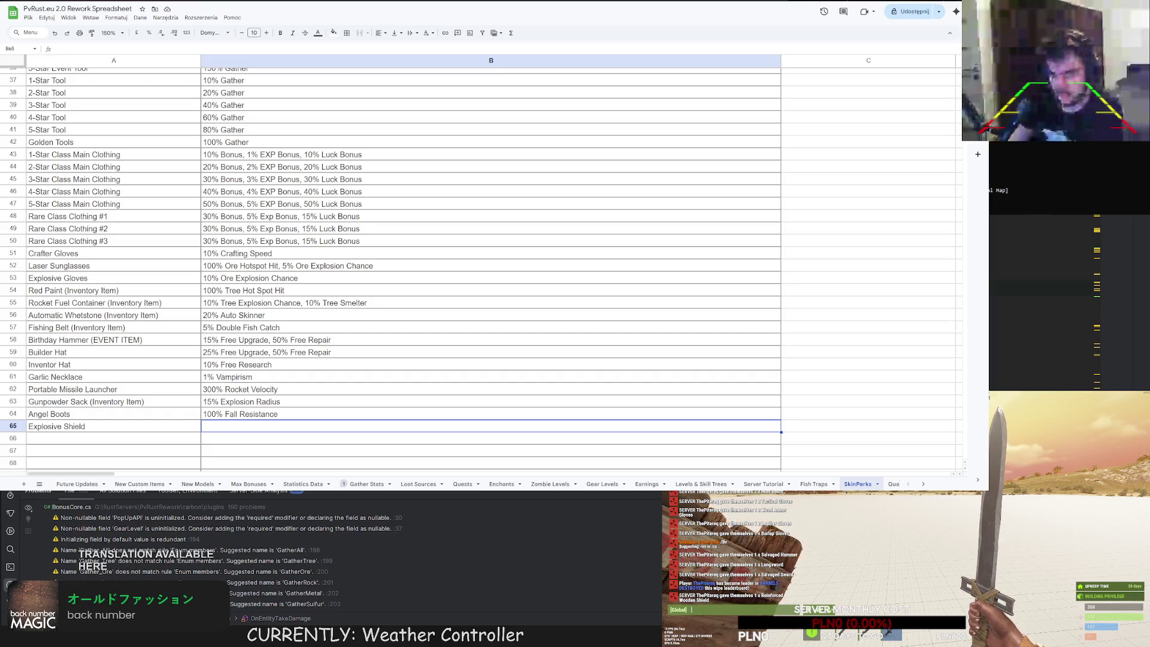
# Put the perk '100% Self-Explosive Resistance' in B65 next to Explosive Shield.
pyautogui.write('/a')
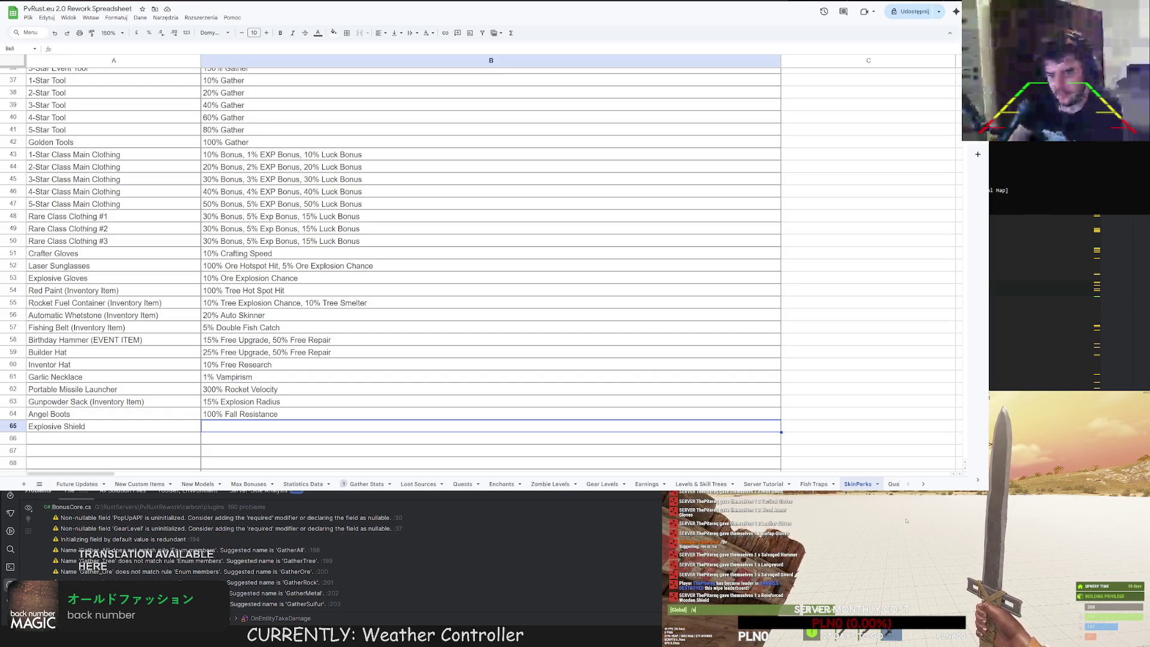
pyautogui.press('Return')
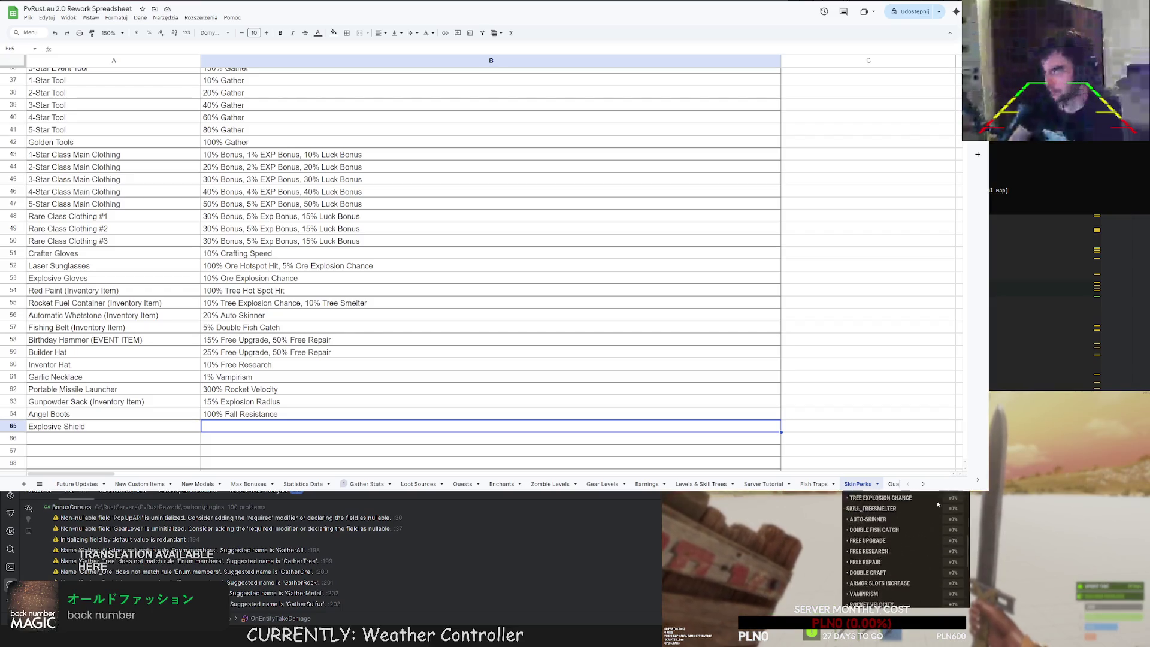
pyautogui.scroll(-8, 938, 505)
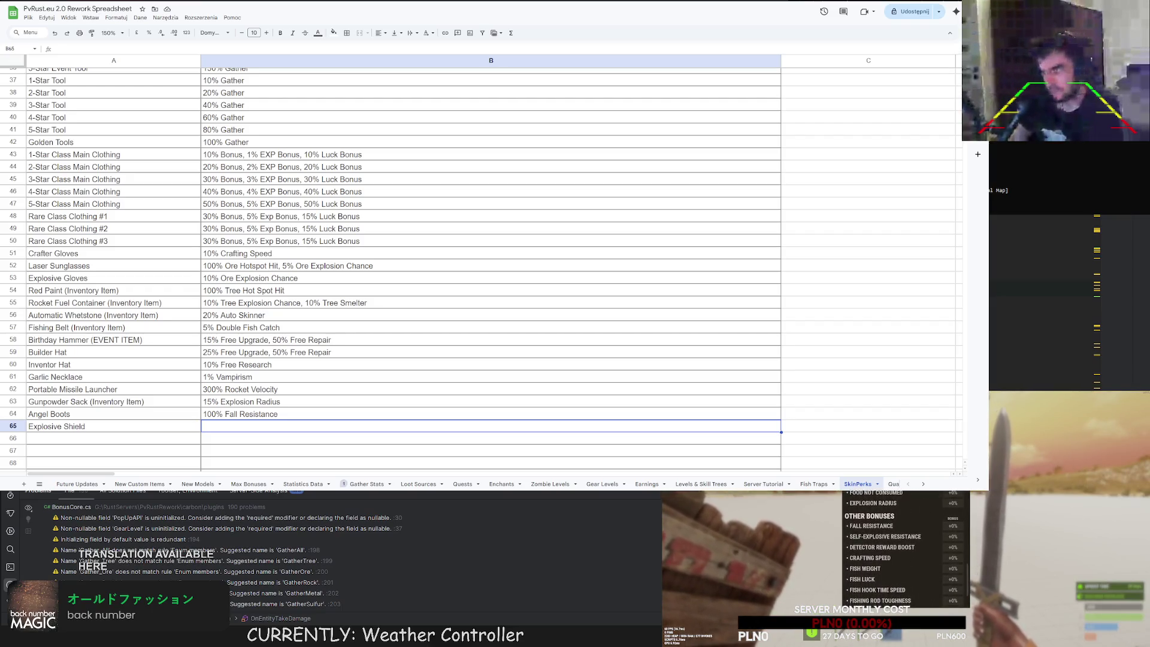
pyautogui.click(235, 424)
pyautogui.write('100% ')
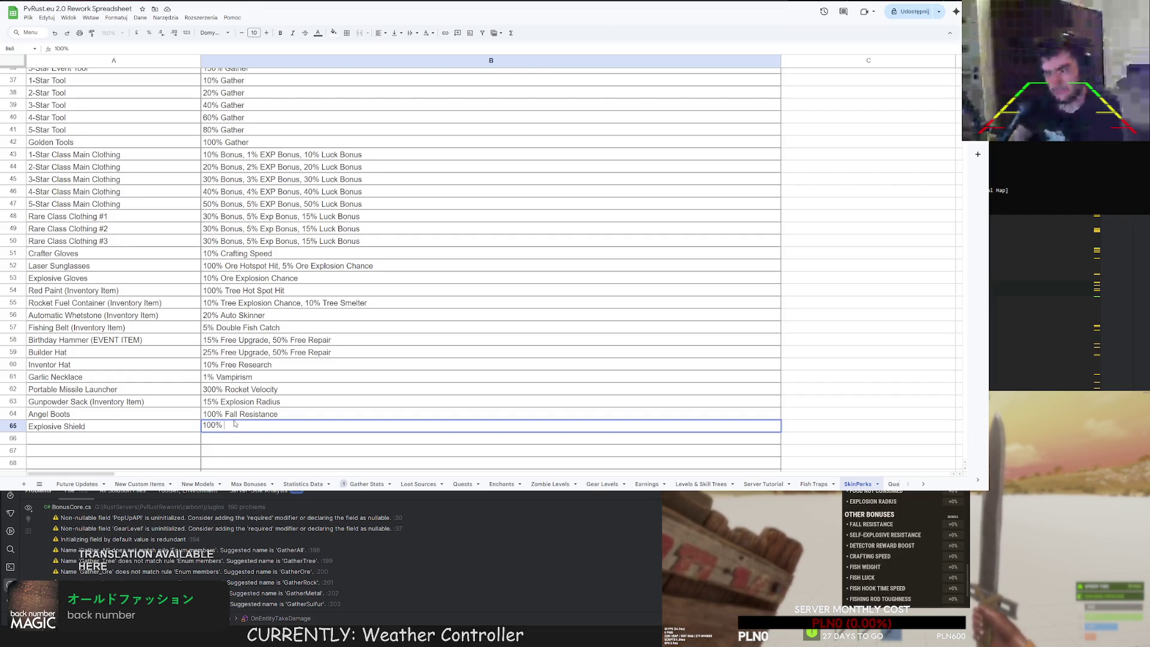
pyautogui.write('Self-Explosive Res')
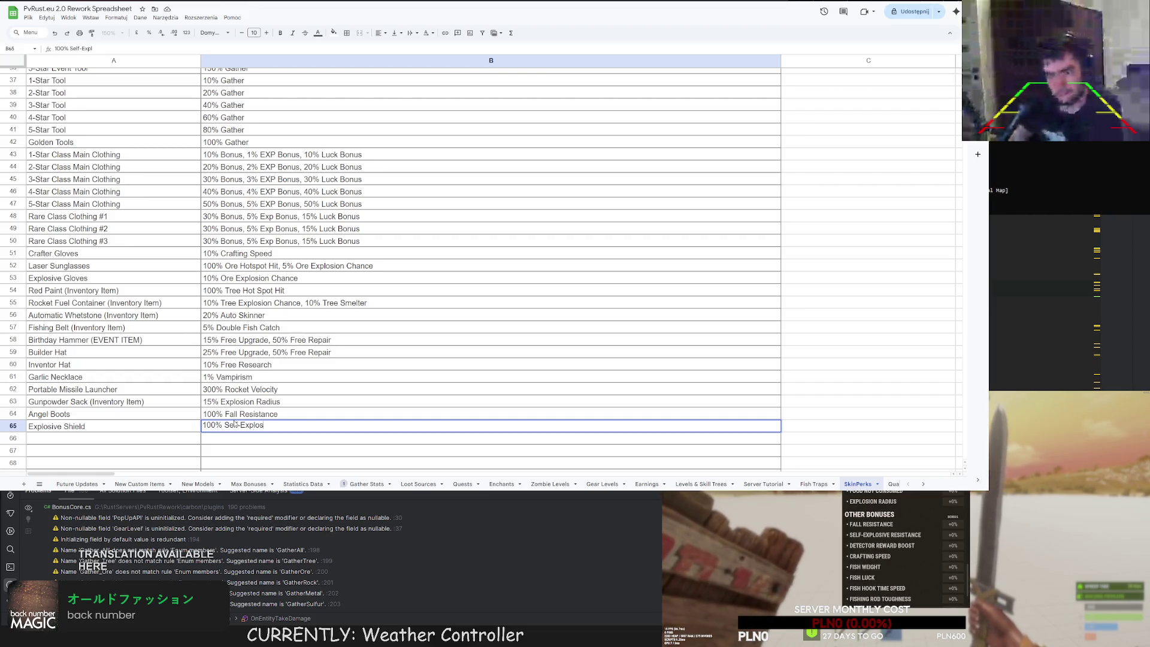
pyautogui.write('istance')
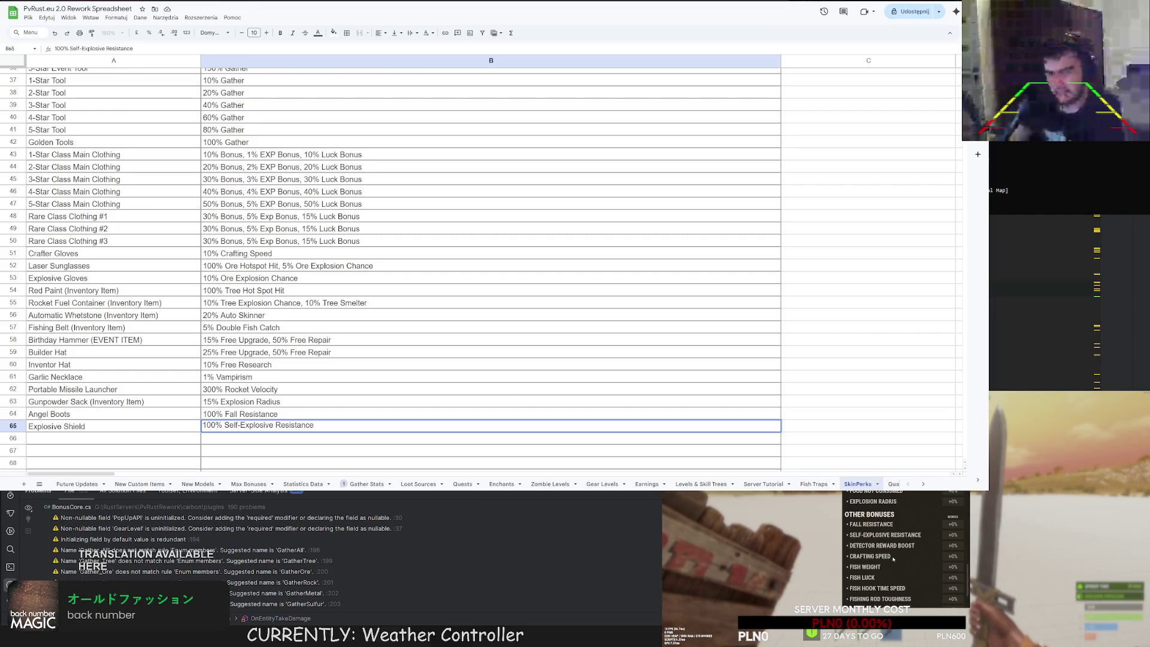
pyautogui.scroll(-3, 893, 559)
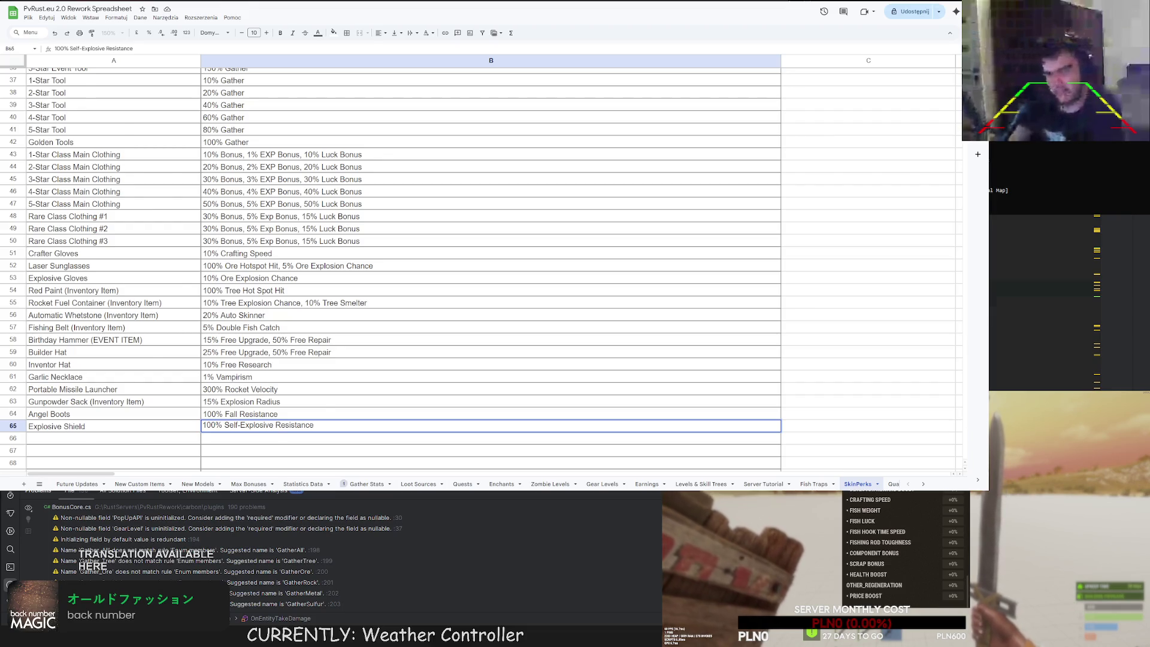
pyautogui.scroll(-2, 199, 386)
pyautogui.press('Return')
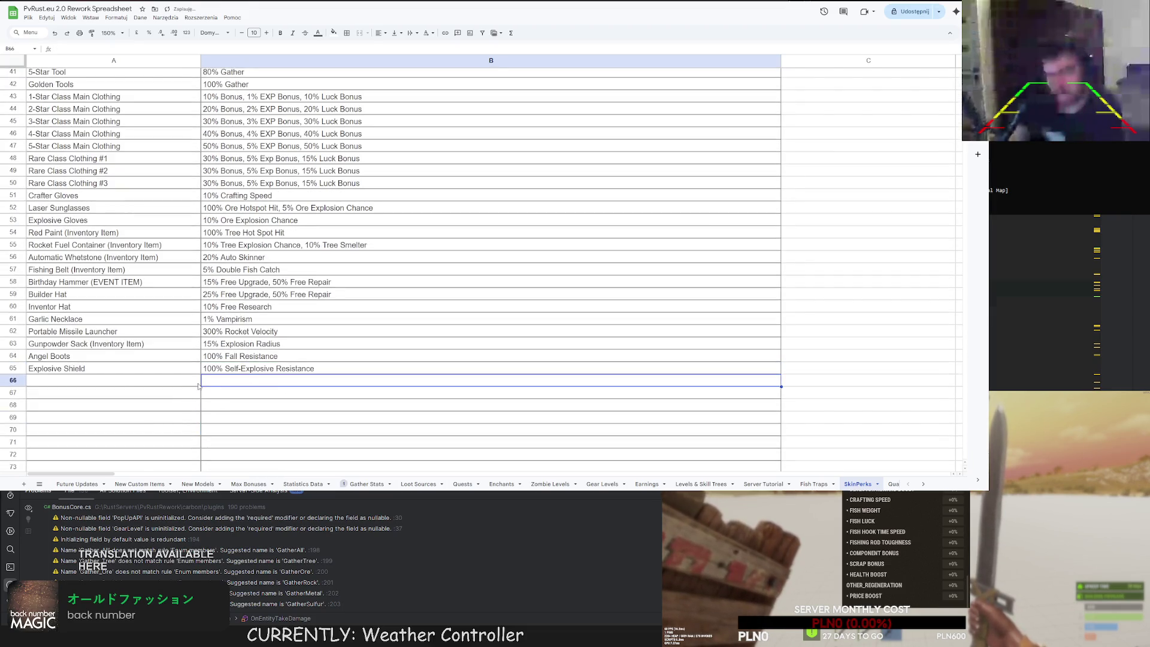
# Append '50% Fish Hook Time Speed' to the Fishing Belt perk text in B57.
pyautogui.click(125, 379)
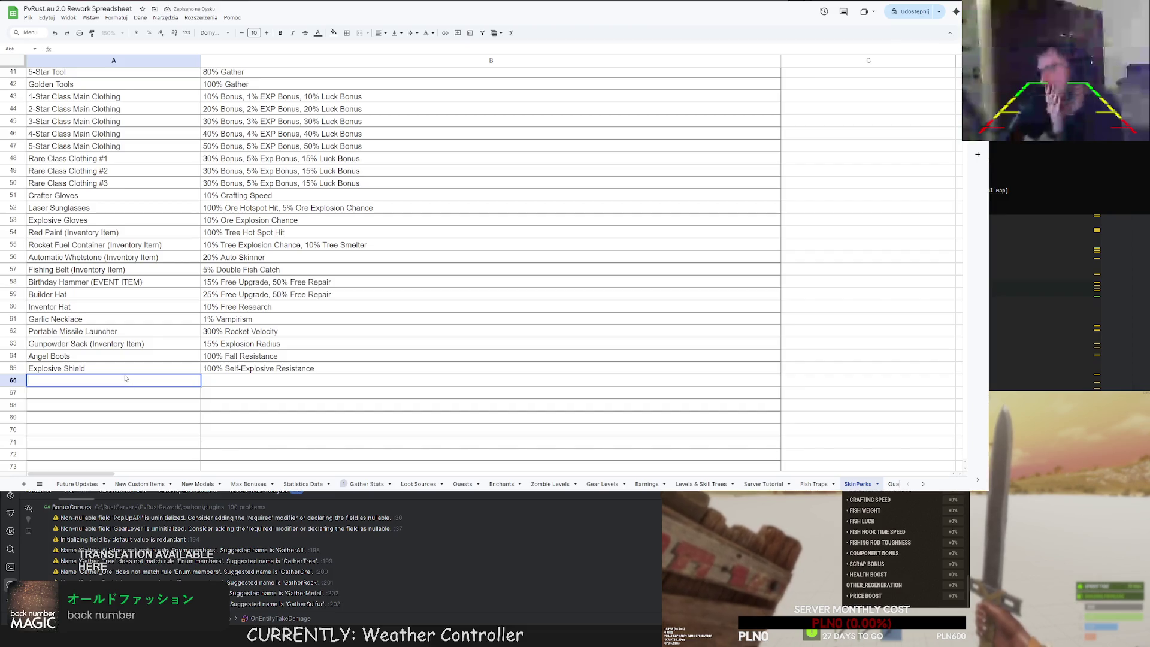
pyautogui.click(279, 271)
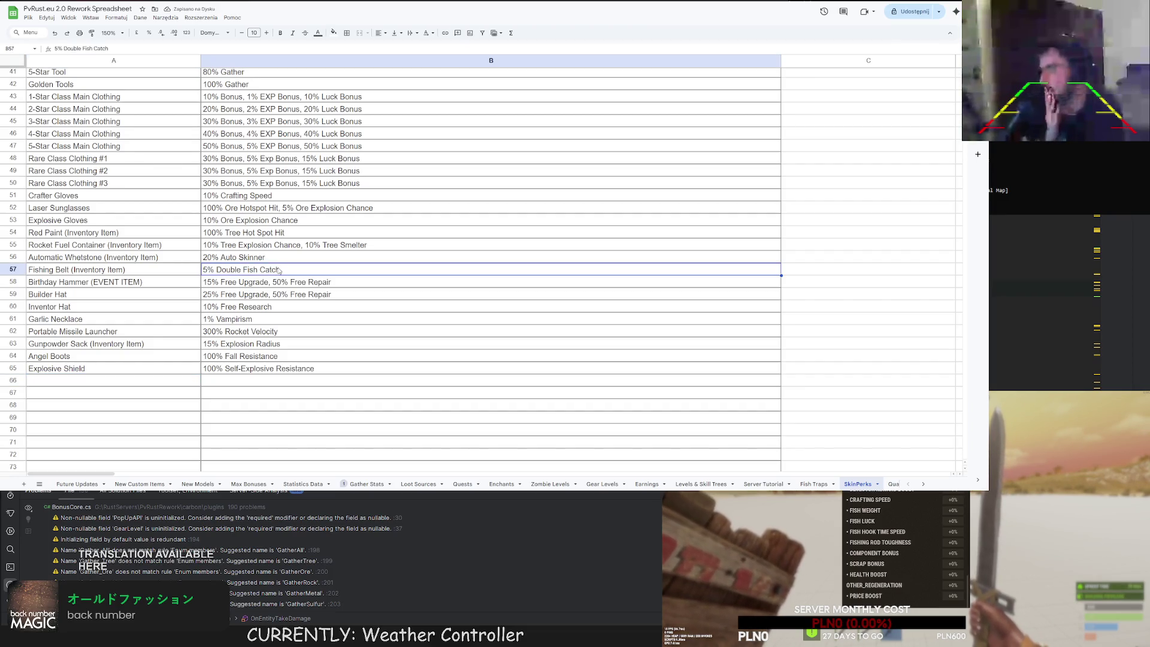
pyautogui.doubleClick(278, 271)
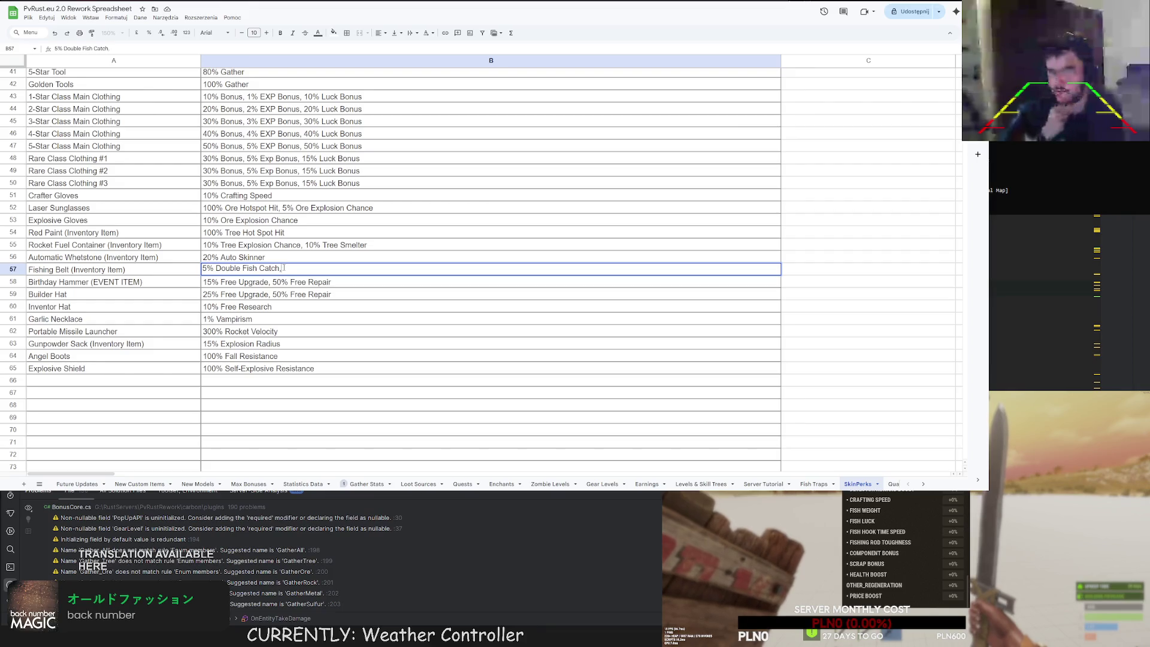
pyautogui.write('50% Fish Hoo')
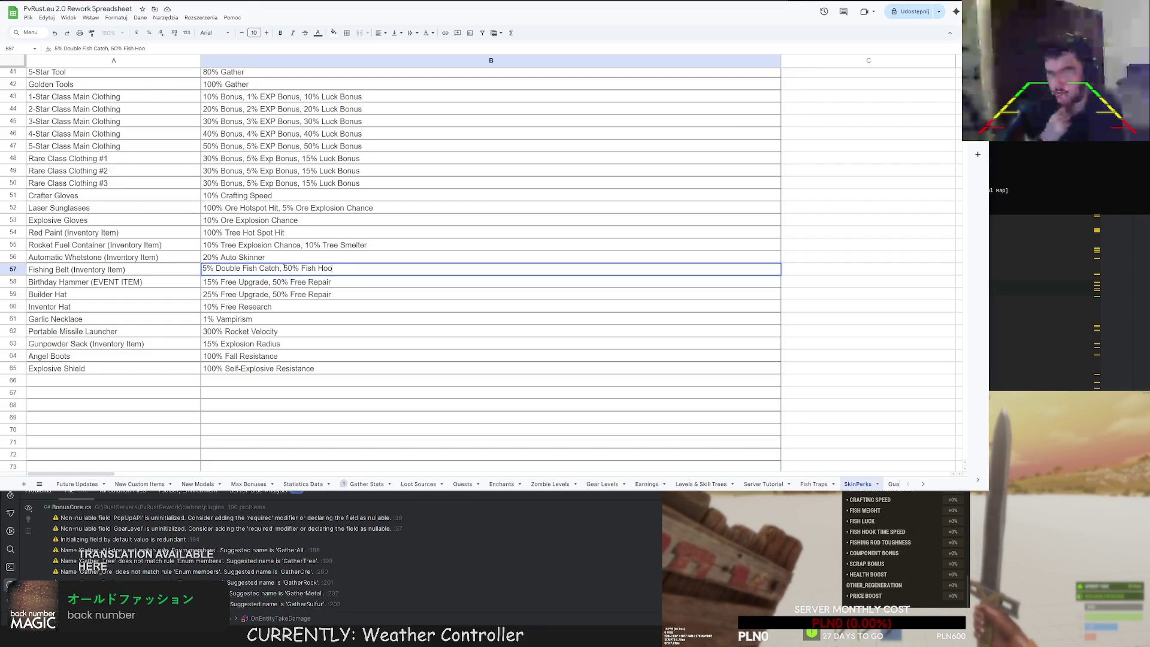
pyautogui.write('k Time Speed')
pyautogui.click(237, 394)
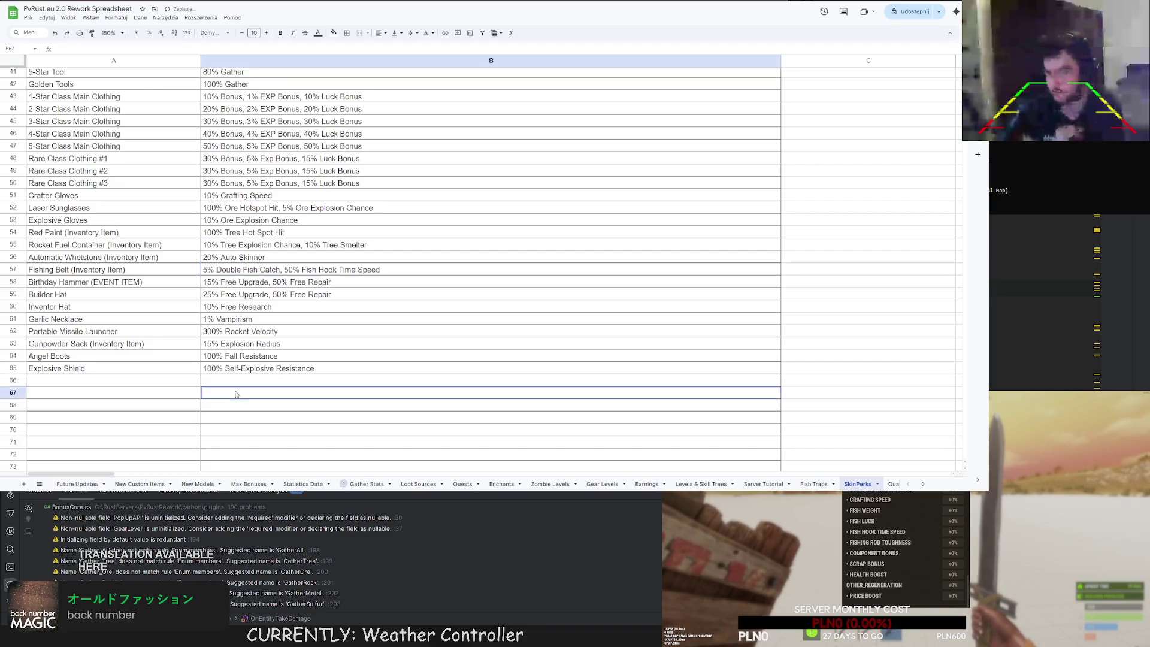
# Look over the bottom of the SkinPerks list, then go to the Max Bonuses sheet.
pyautogui.click(137, 371)
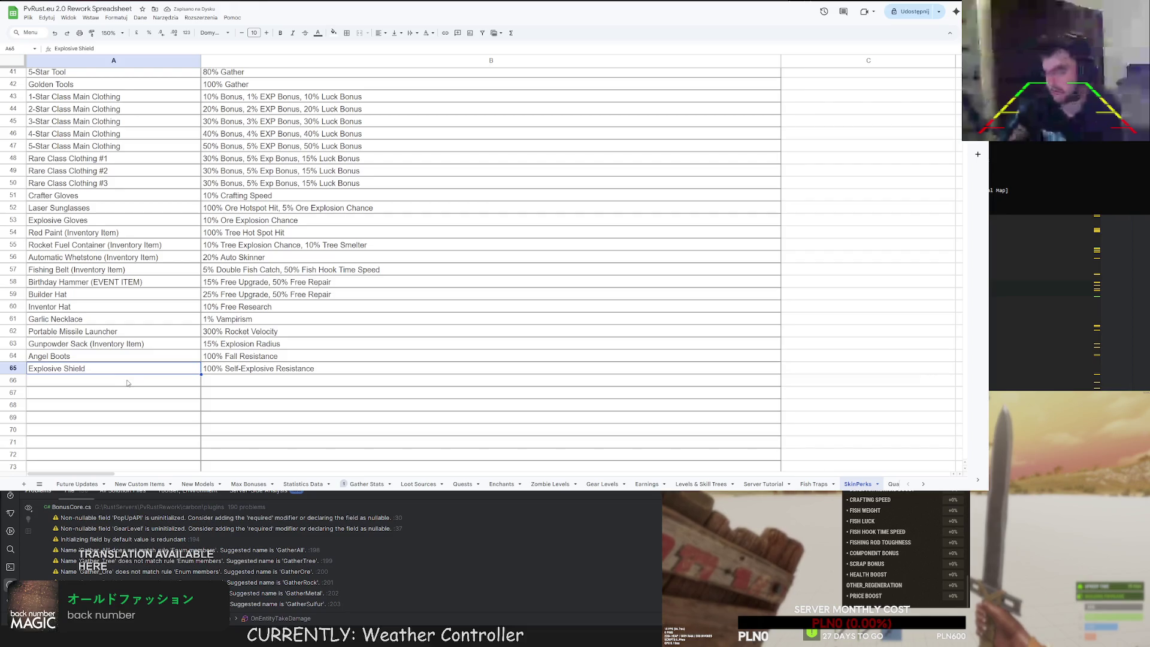
pyautogui.click(82, 382)
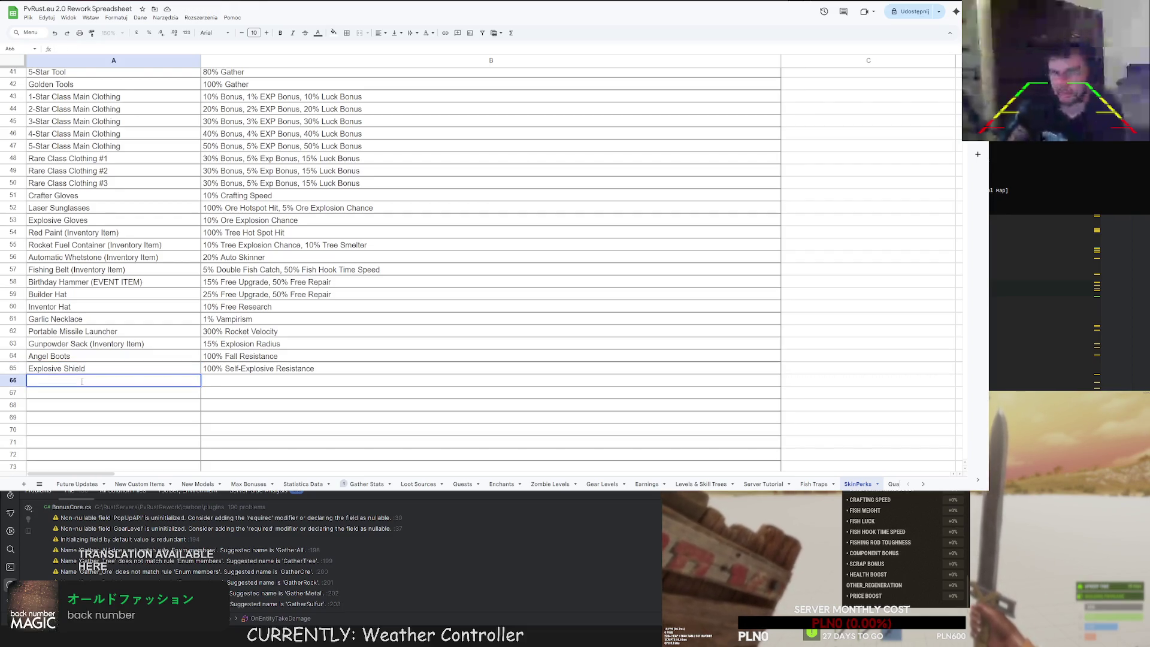
pyautogui.click(260, 408)
pyautogui.scroll(10, 159, 280)
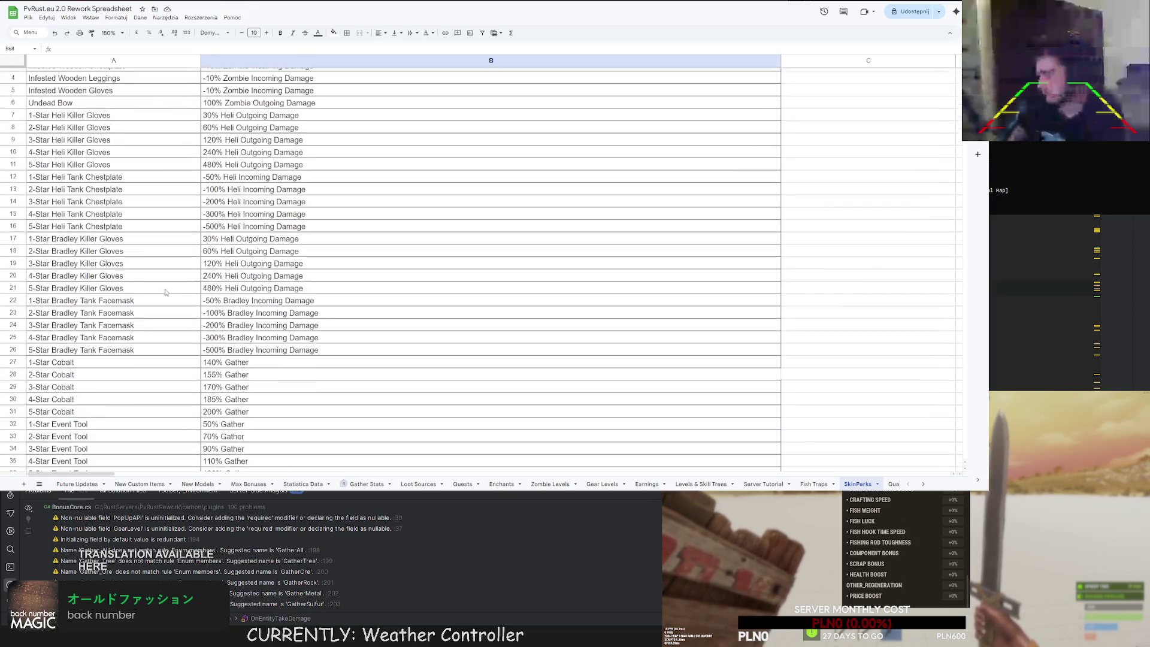
pyautogui.scroll(-8, 149, 284)
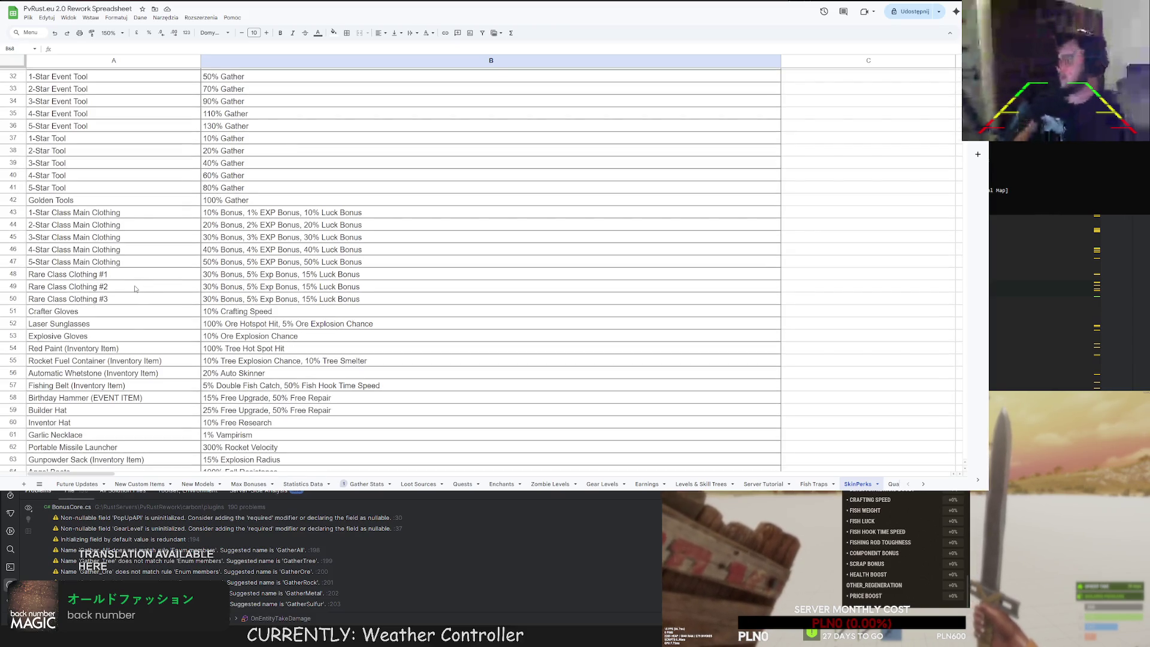
pyautogui.scroll(-3, 116, 399)
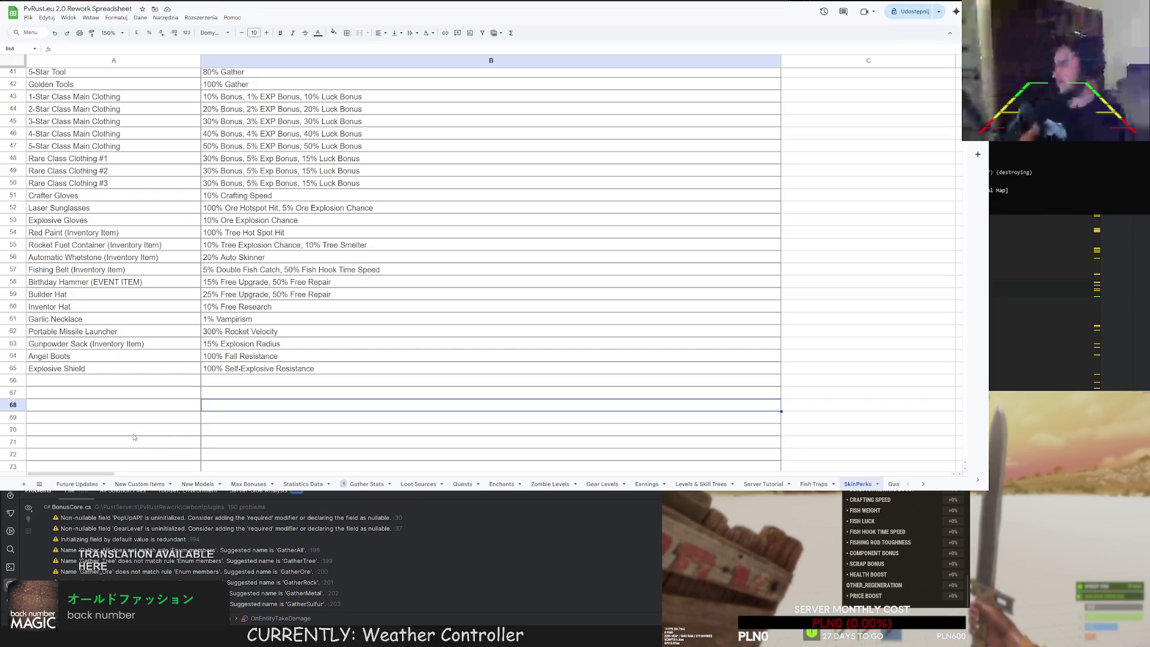
pyautogui.click(248, 485)
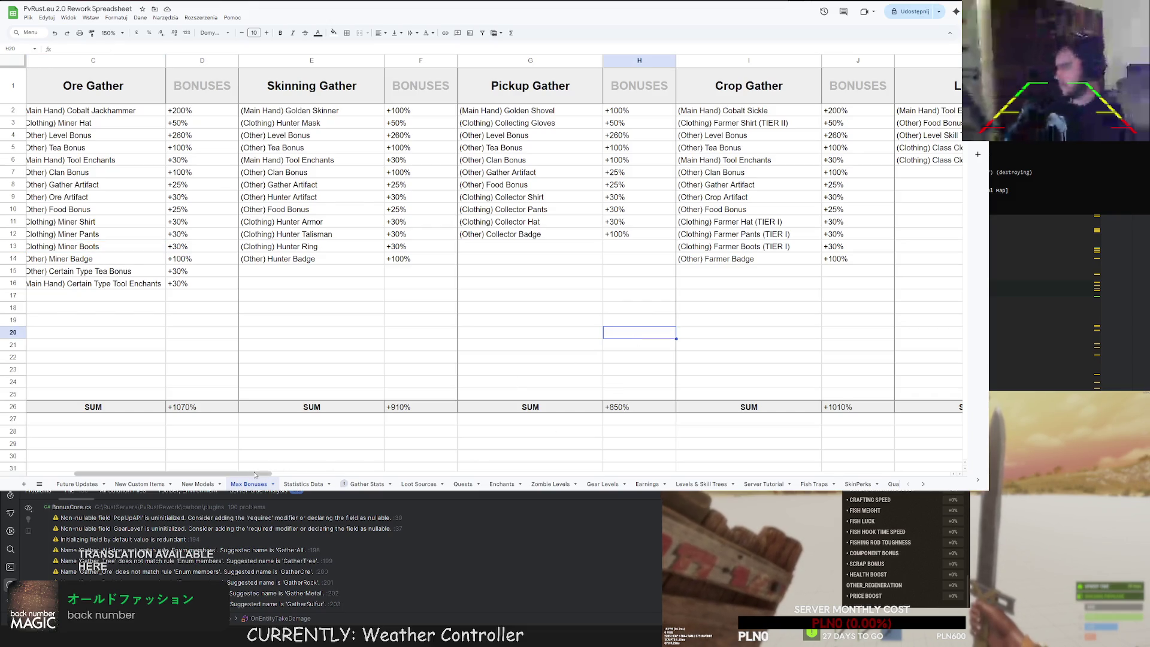
# Scan the Max Bonuses, New Custom Items and Gather Stats sheets.
pyautogui.moveTo(263, 474)
pyautogui.mouseDown()
pyautogui.moveTo(517, 473)
pyautogui.moveTo(485, 487)
pyautogui.moveTo(497, 477)
pyautogui.mouseUp()
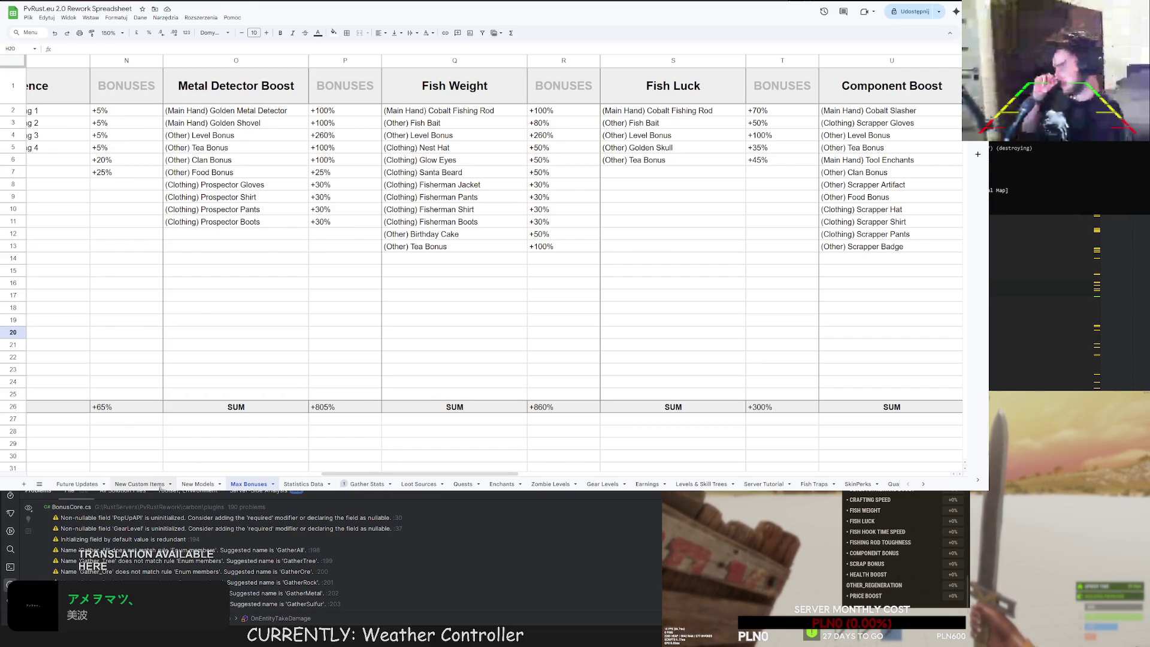
pyautogui.click(147, 484)
pyautogui.click(251, 484)
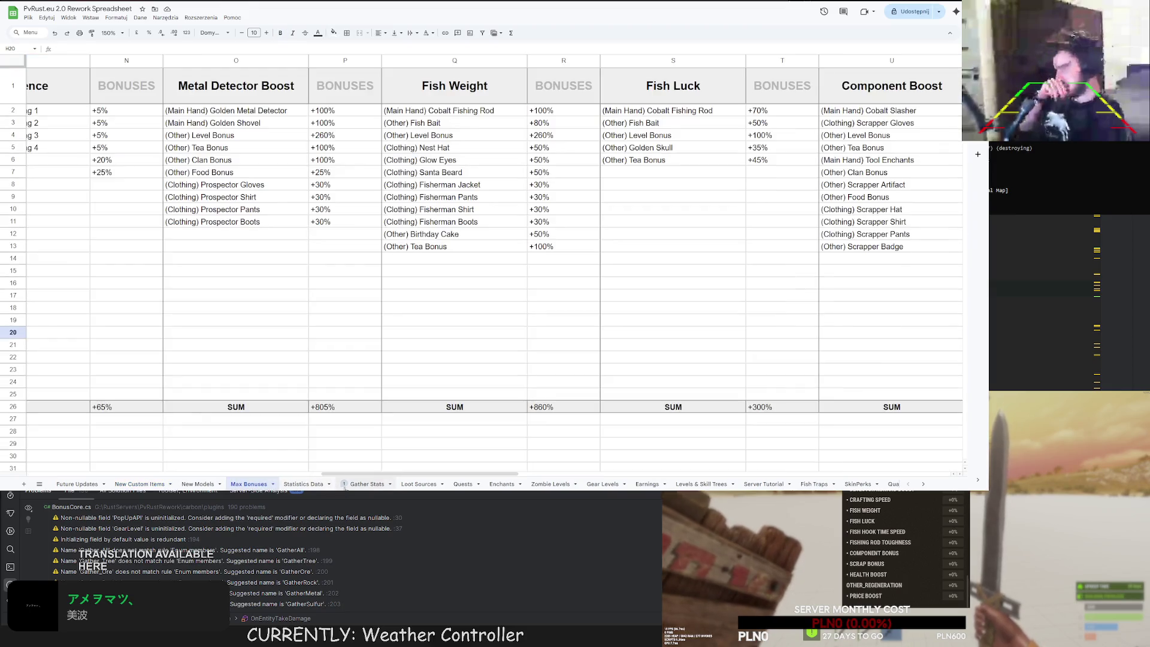
pyautogui.moveTo(401, 473); pyautogui.dragTo(388, 473)
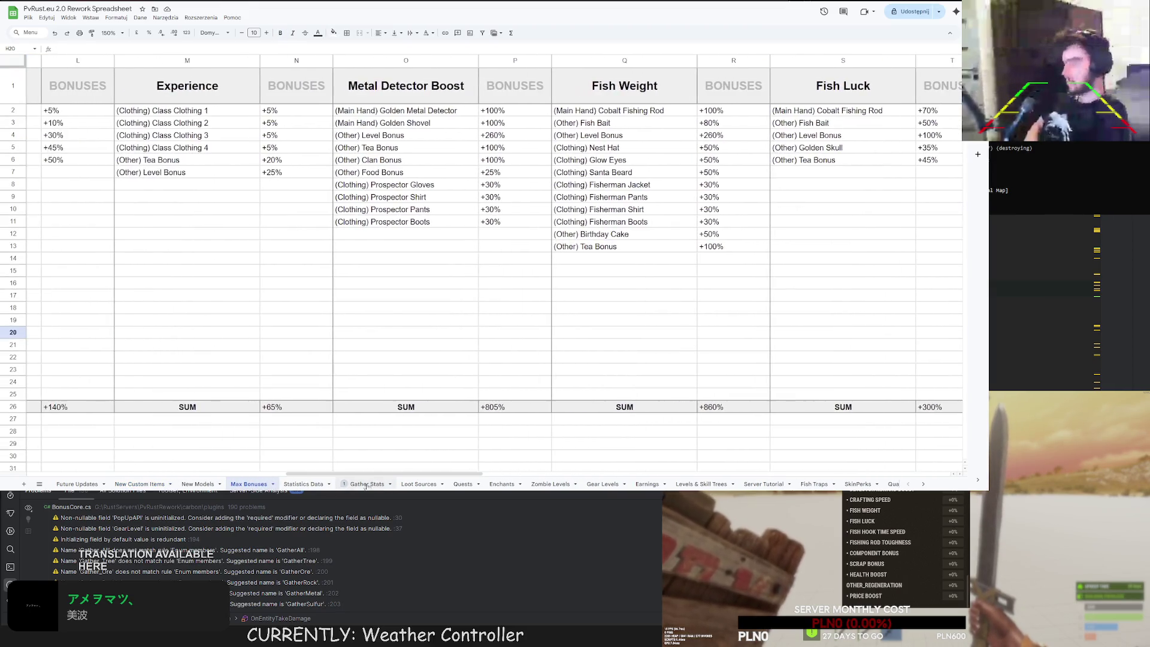
pyautogui.click(366, 485)
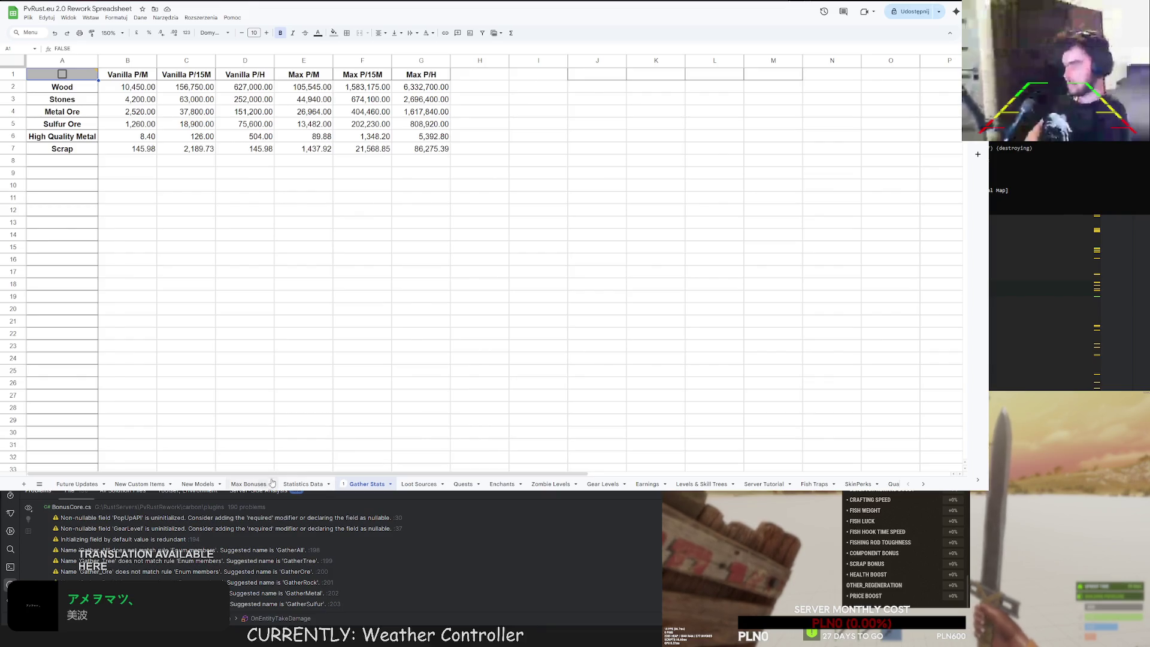
pyautogui.click(249, 484)
# Review the New Models sheet from cell A66 below its model list.
pyautogui.click(197, 485)
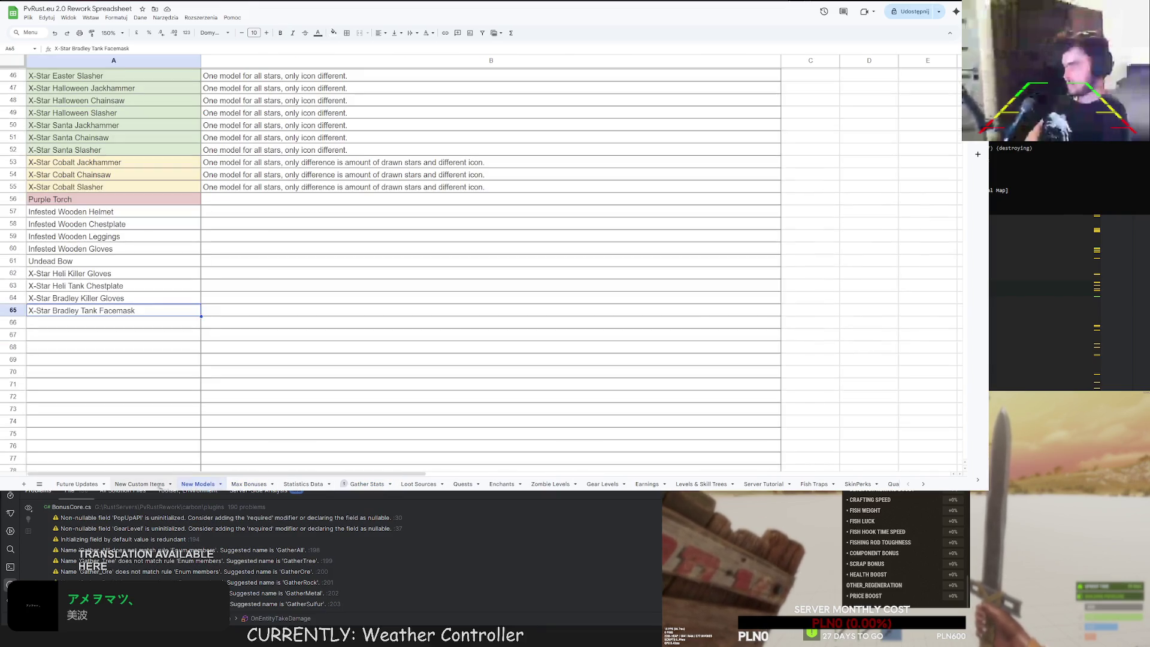
pyautogui.click(66, 323)
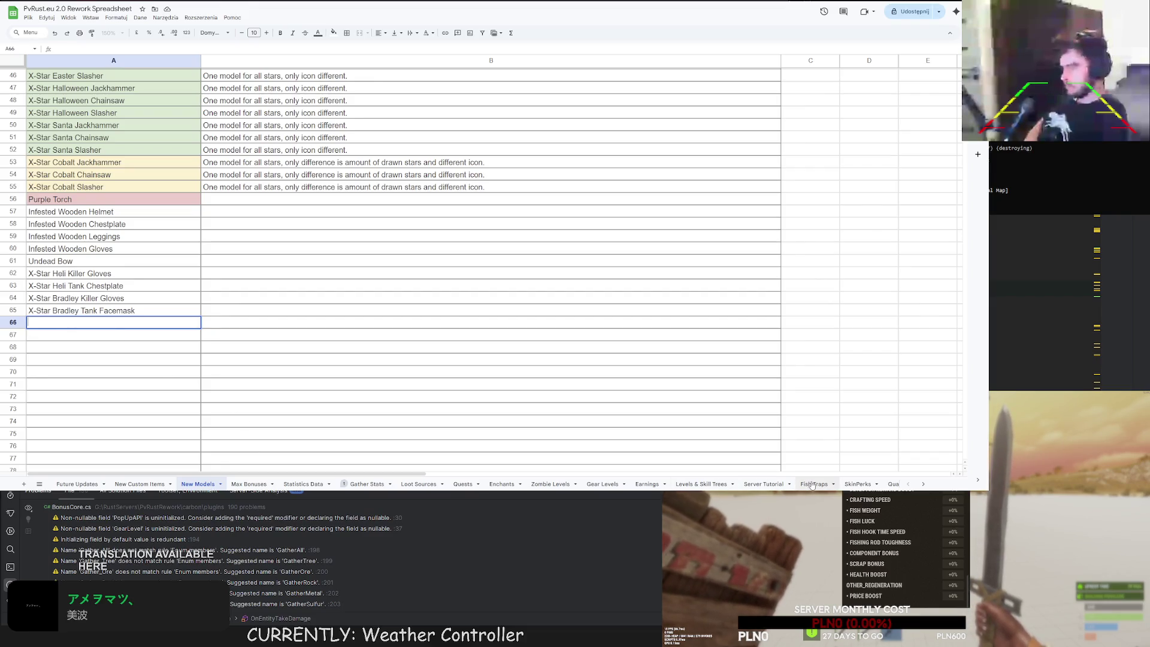
pyautogui.hscroll(5, 808, 485)
pyautogui.hscroll(3, 808, 484)
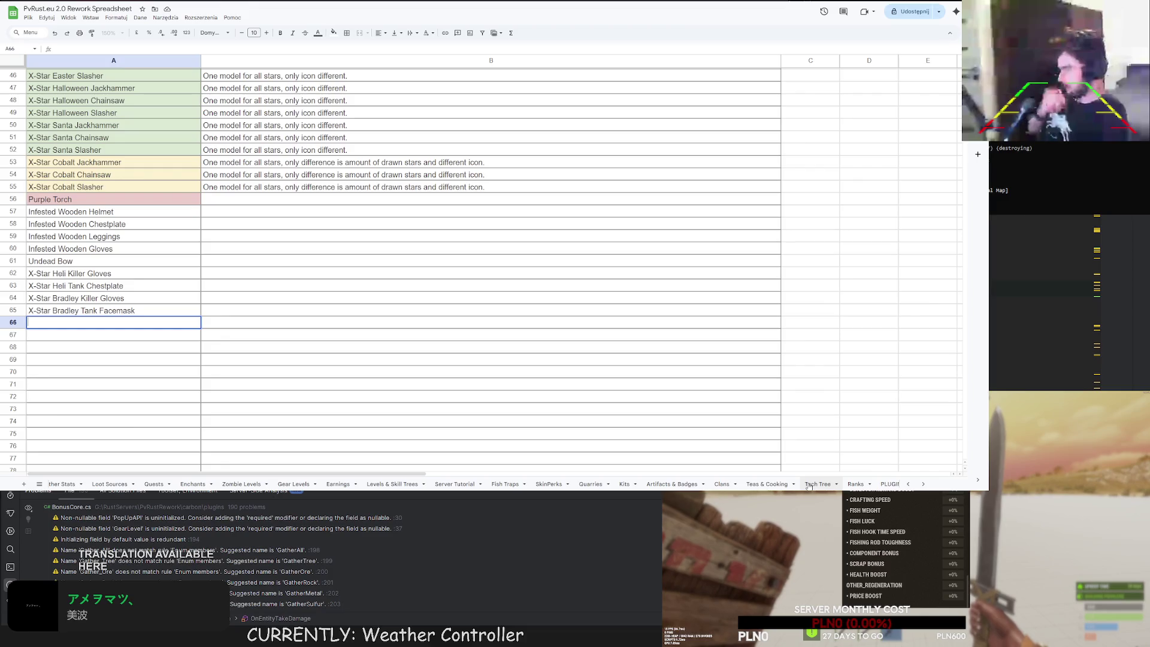
# Add 'Metal Detector Plugin' in A6 of the PLUGINS TO WRITE sheet.
pyautogui.click(830, 485)
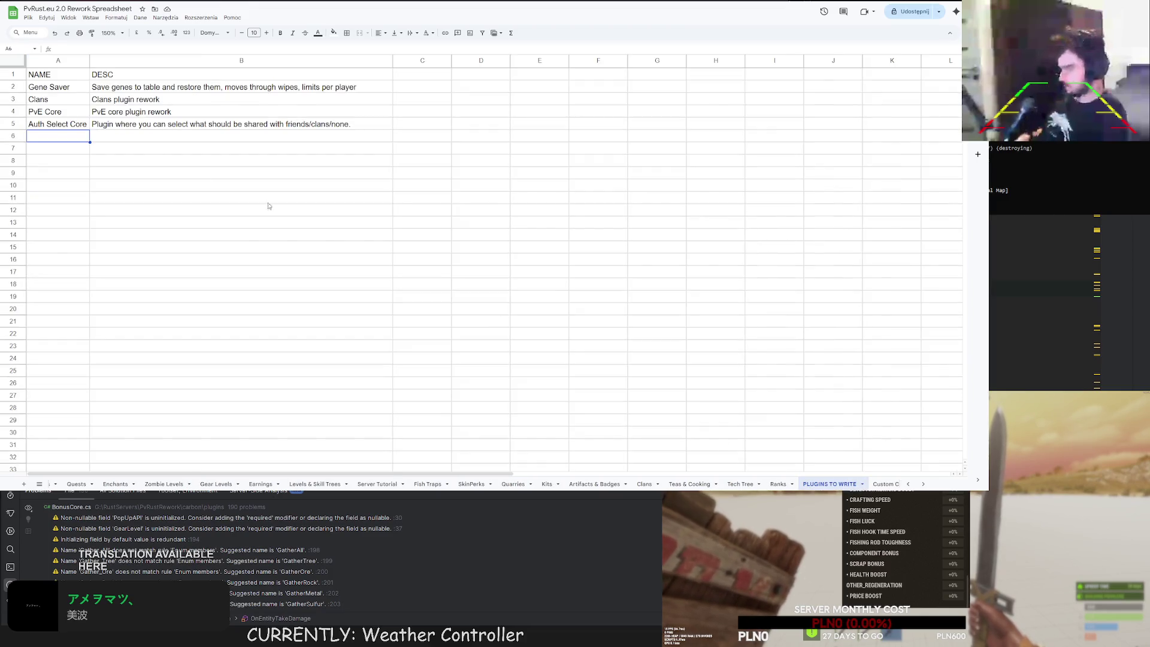
pyautogui.click(77, 138)
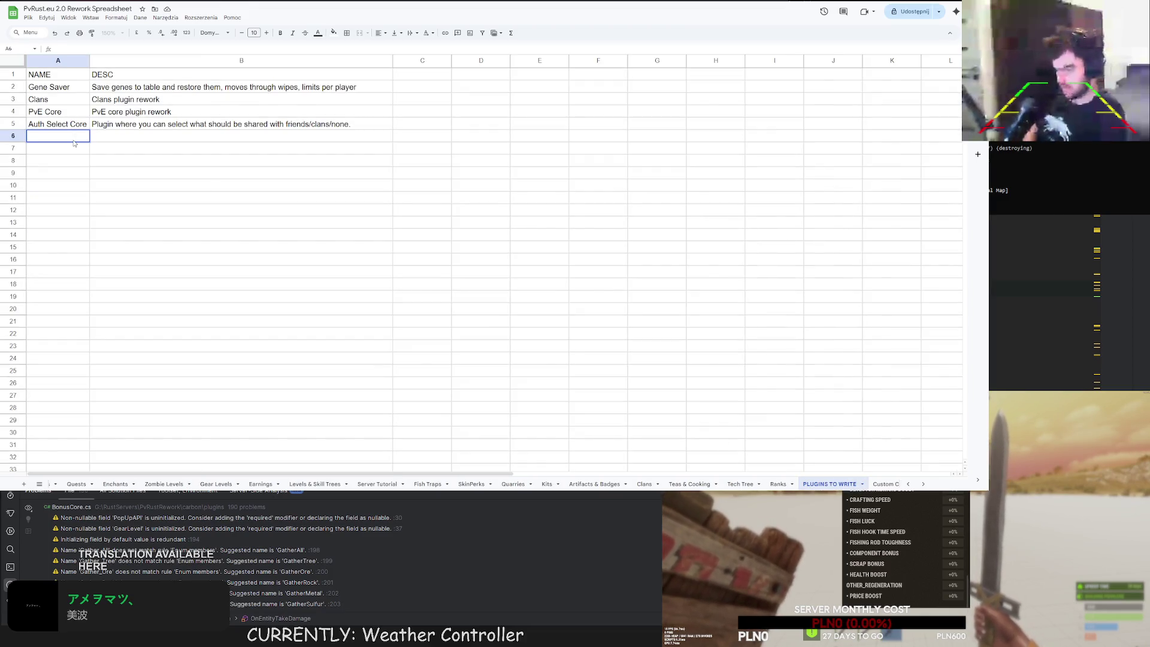
pyautogui.write('Metal ')
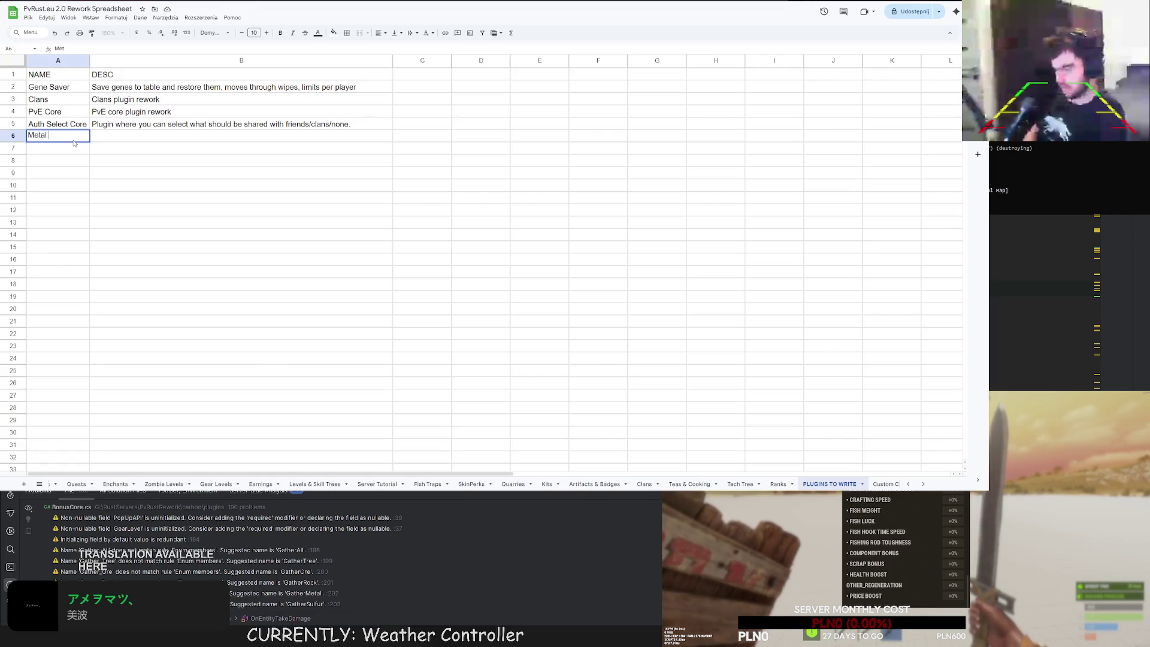
pyautogui.write('Detector Plugin')
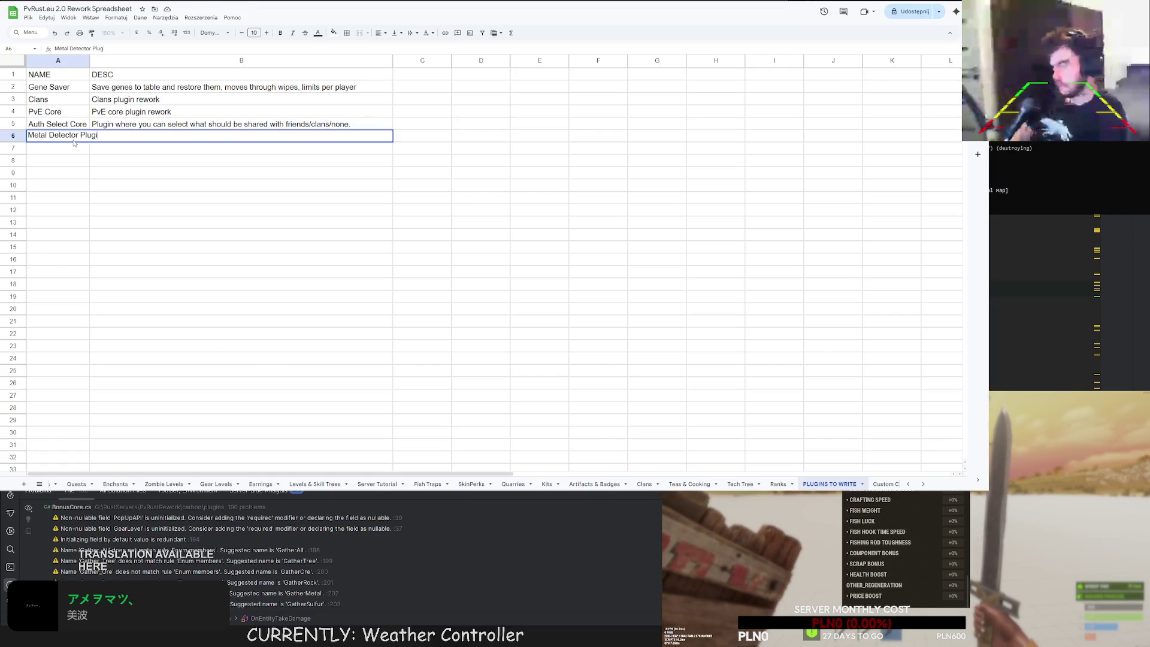
pyautogui.press('Return')
# Widen column A to fit the plugin names and go to the Gather Stats sheet.
pyautogui.moveTo(90, 62); pyautogui.dragTo(105, 61)
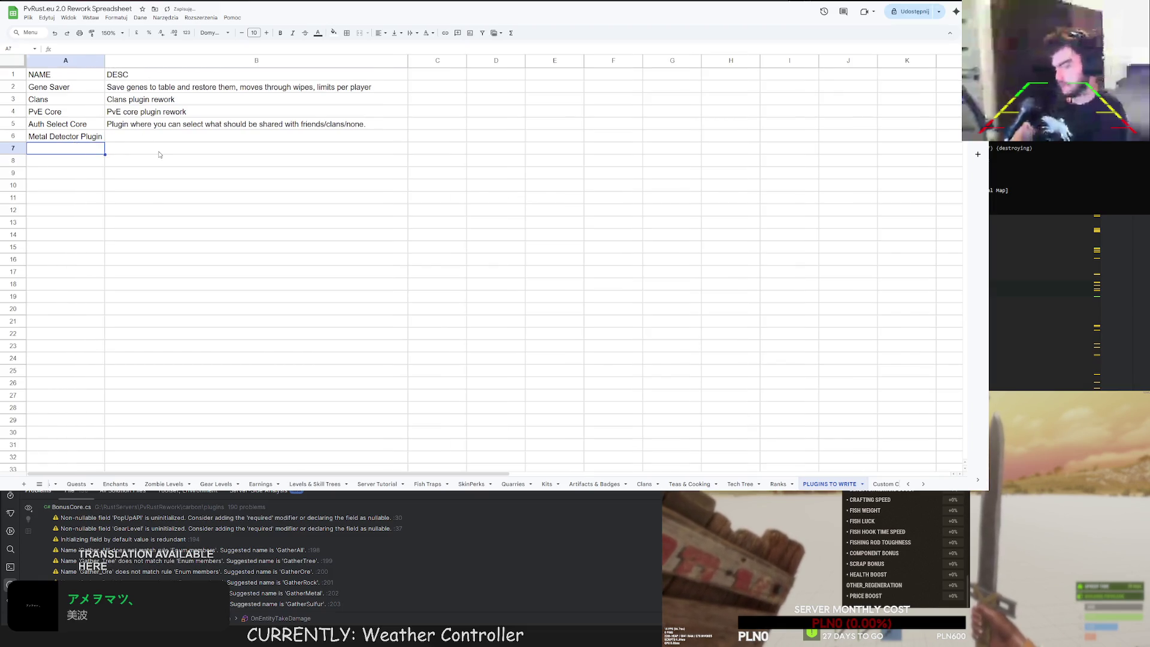
pyautogui.click(159, 150)
pyautogui.scroll(5, 304, 485)
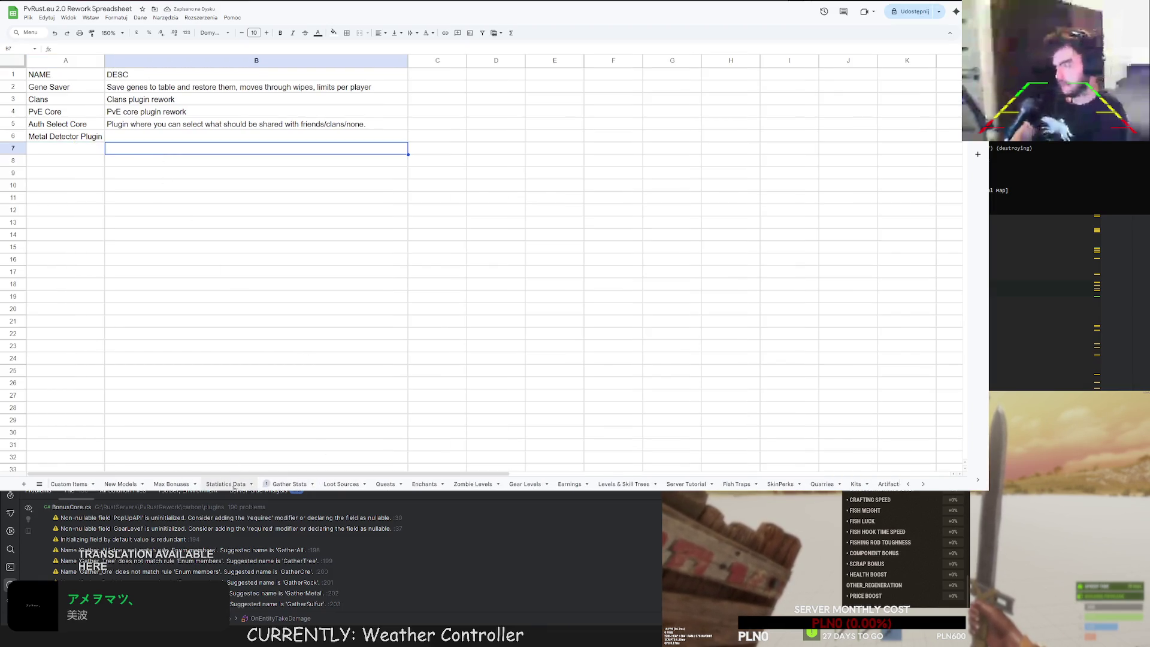
pyautogui.click(313, 486)
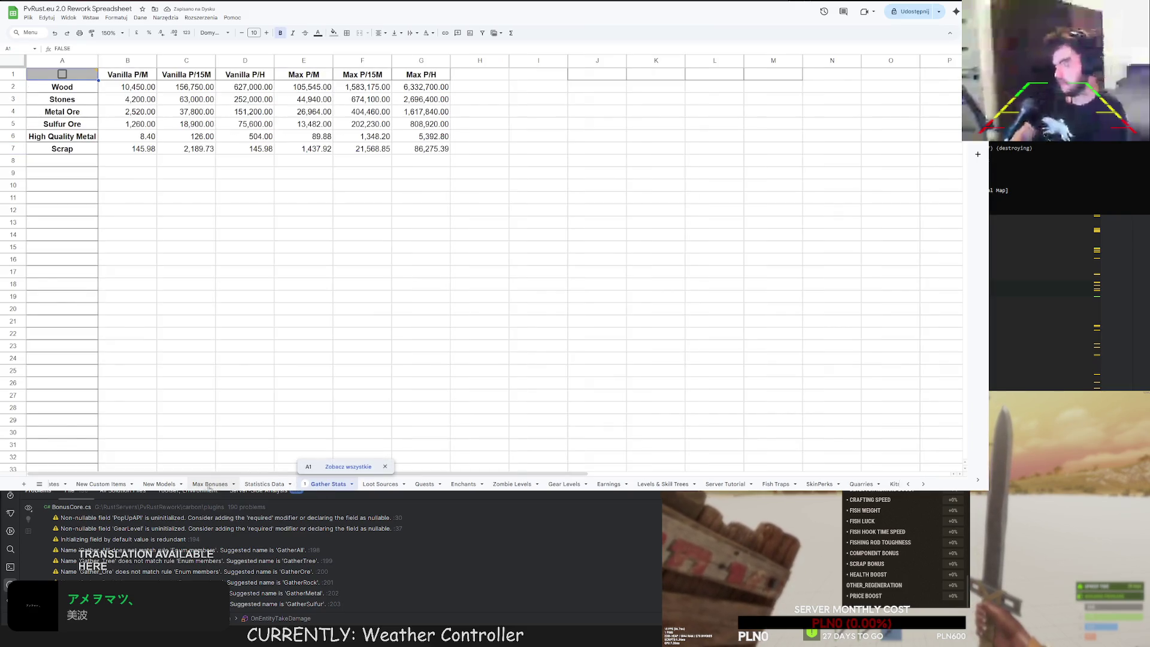
# Pass through New Models and Max Bonuses, then select A66 on SkinPerks below Explosive Shield.
pyautogui.click(162, 484)
pyautogui.click(207, 483)
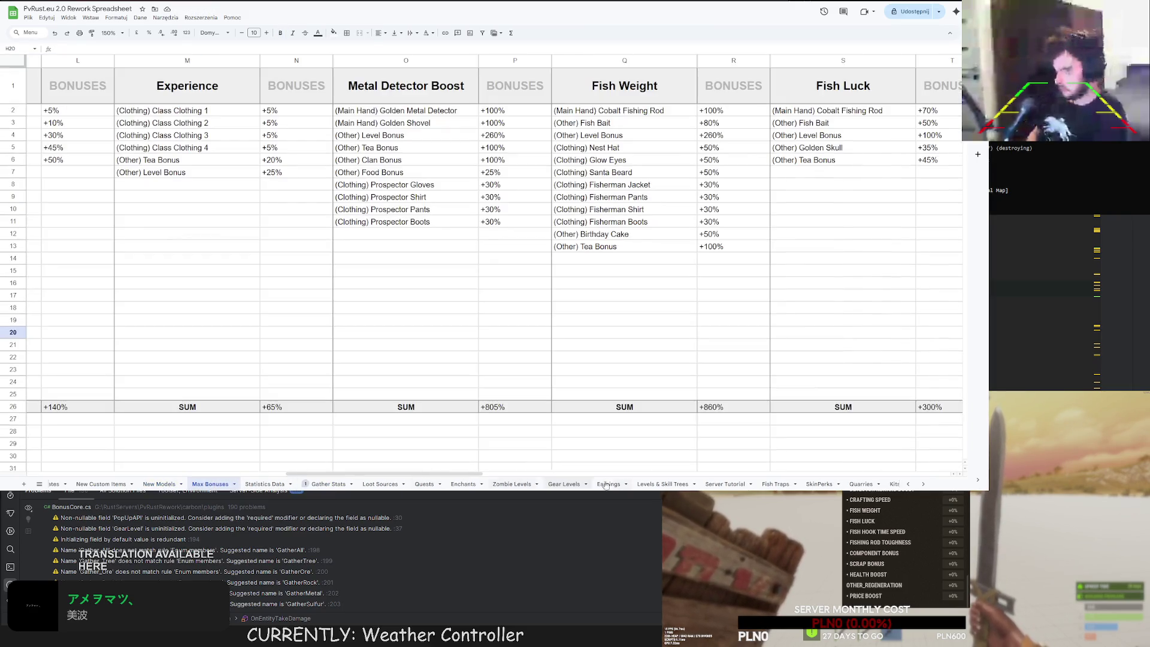
pyautogui.click(824, 485)
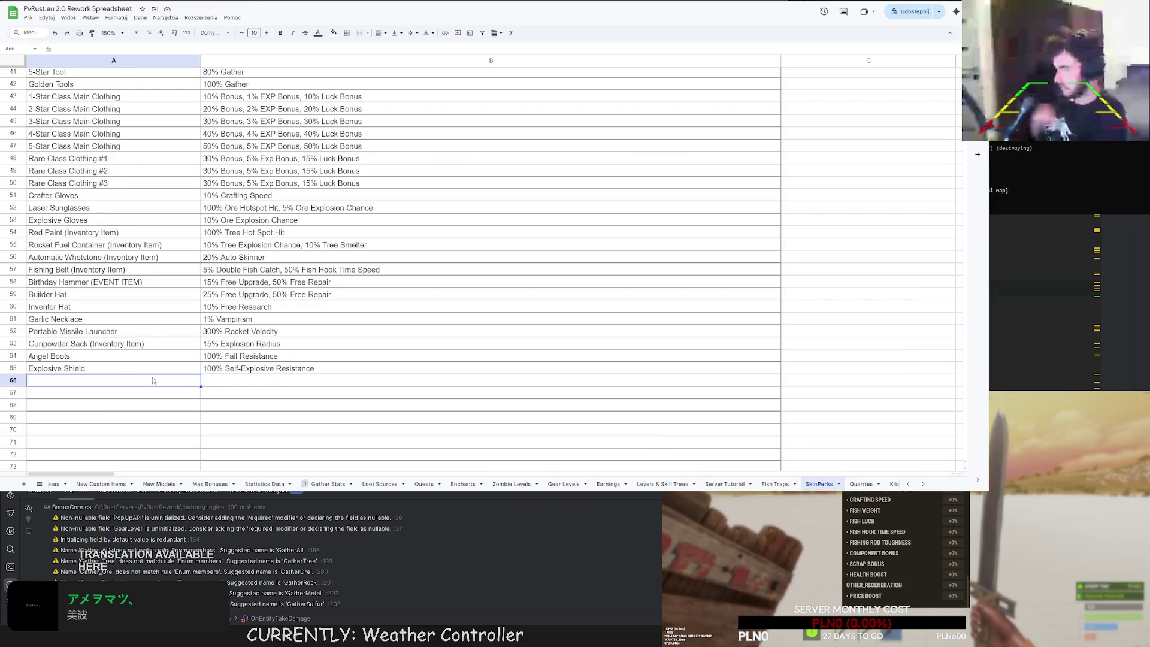
pyautogui.click(153, 378)
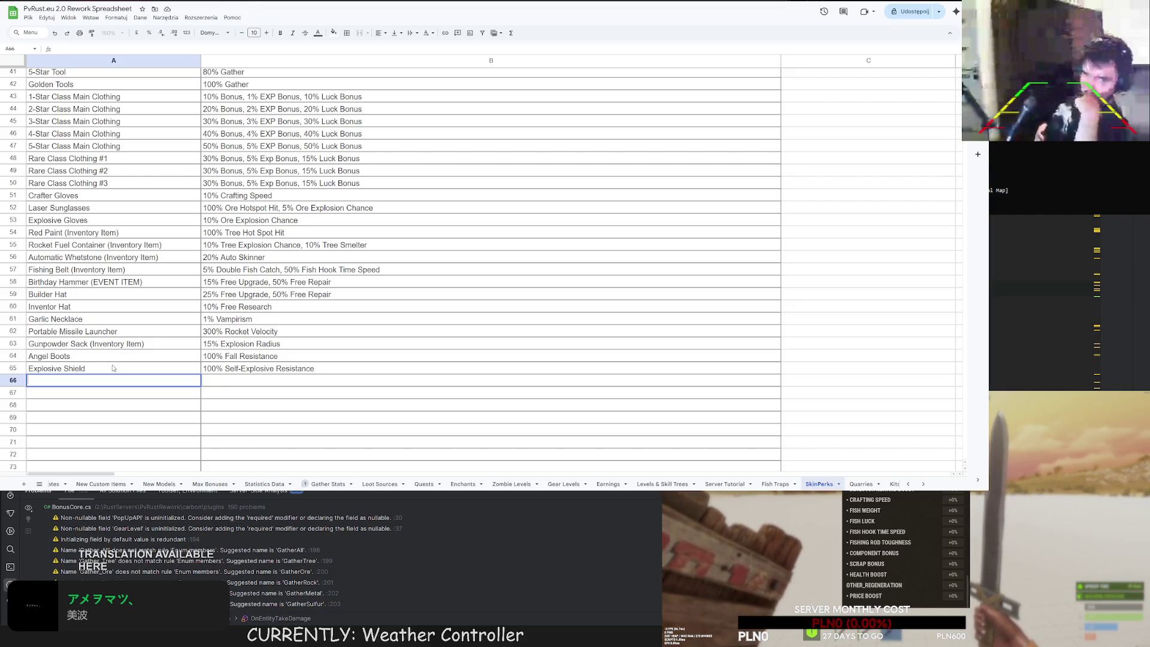
# Enter 'Fishing Rod Holder' in A66 with the perk '25% Fishing Rod Toughness' in B66.
pyautogui.write('Fishing R')
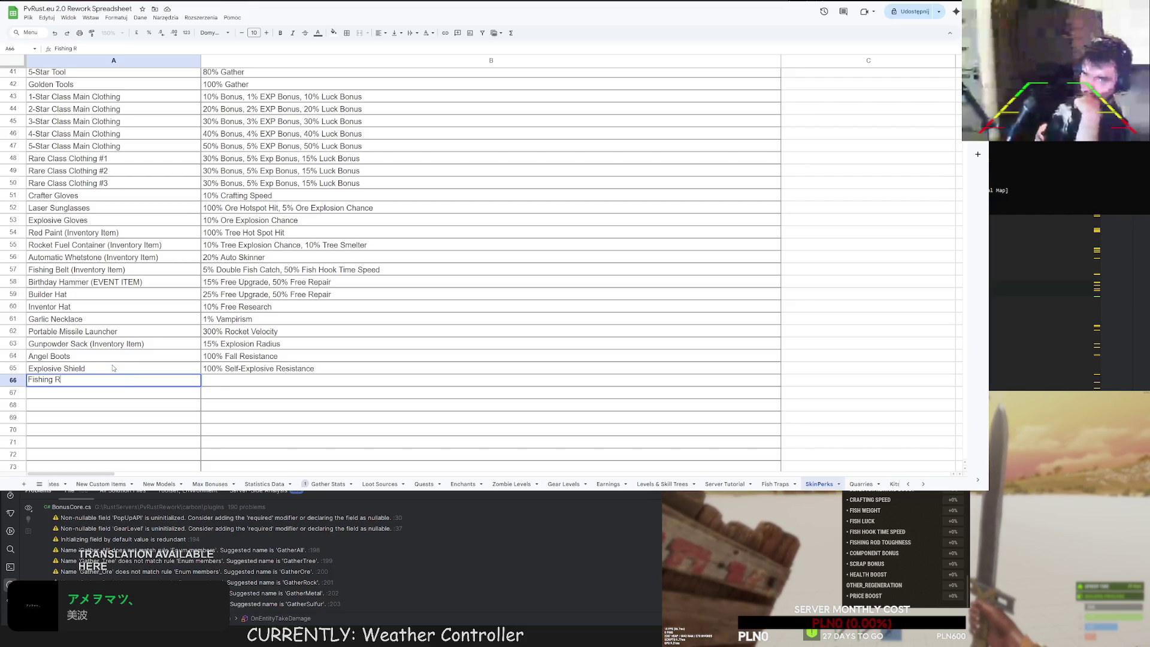
pyautogui.write('od Holder')
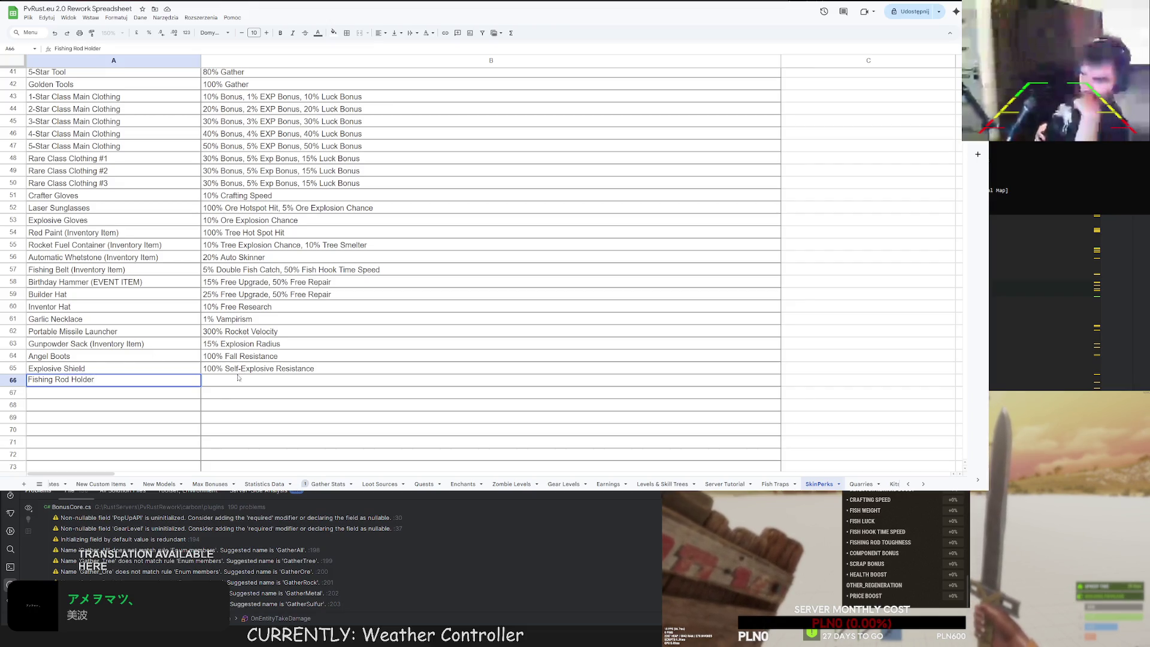
pyautogui.doubleClick(225, 382)
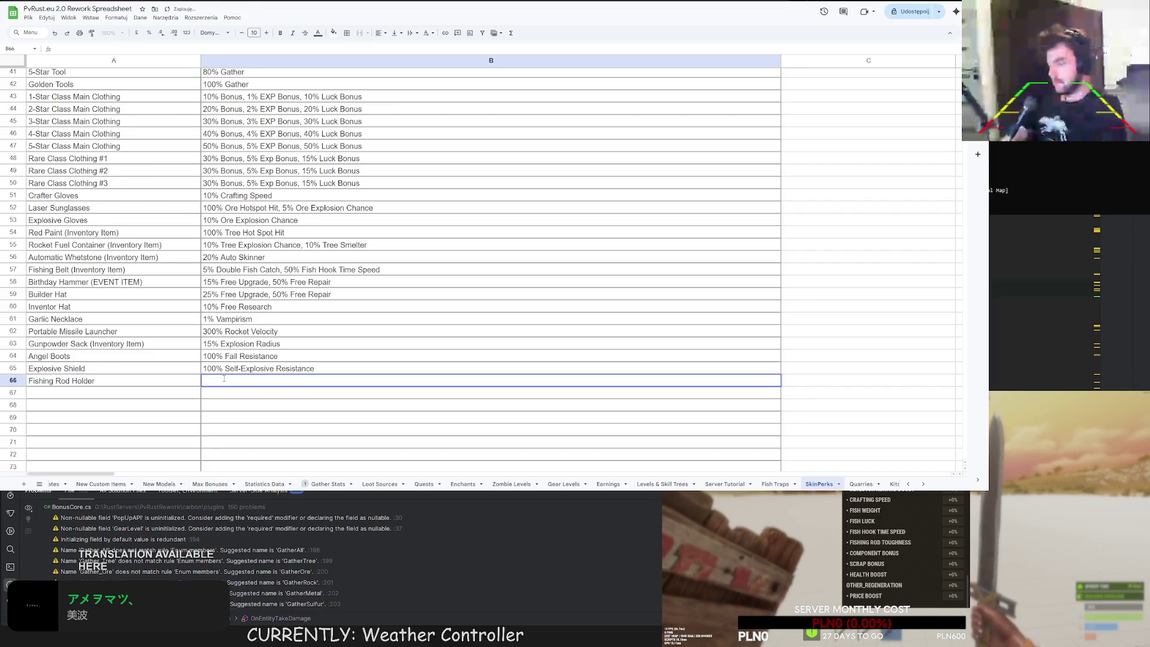
pyautogui.write('25% Fi')
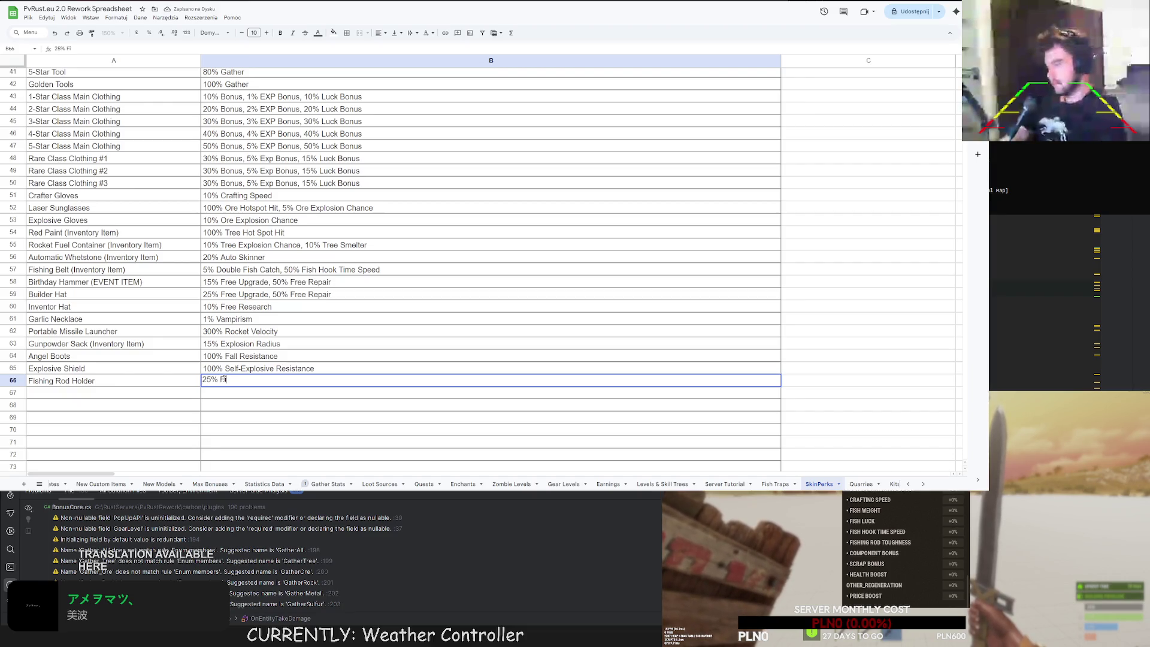
pyautogui.write('shing Rod T')
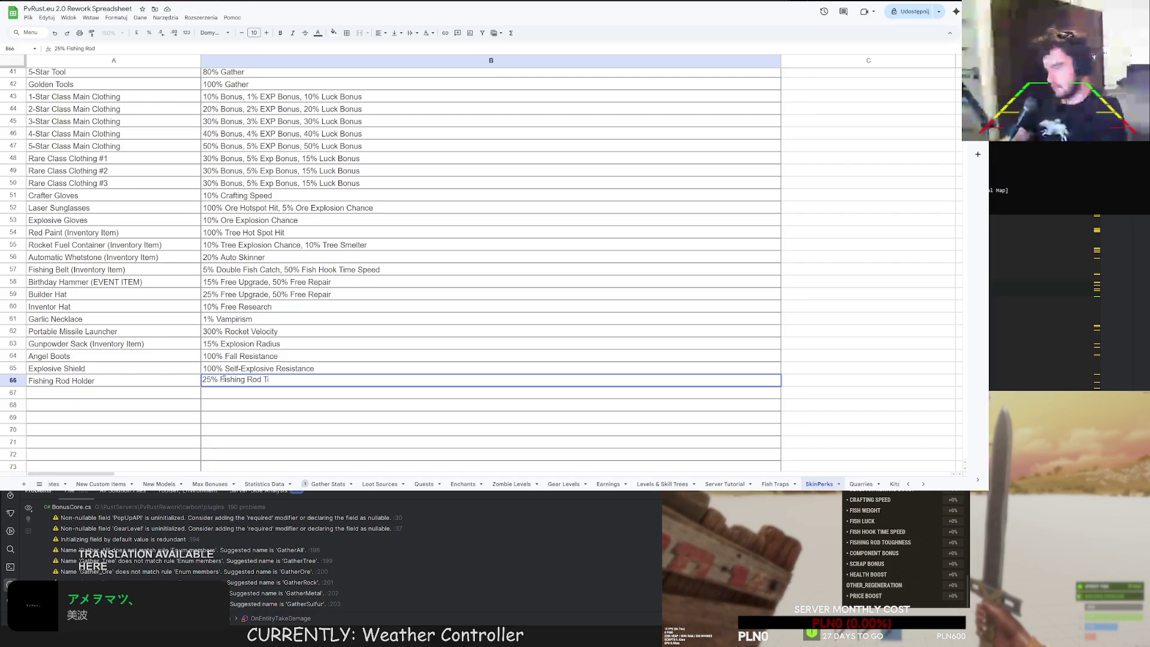
pyautogui.write('oughness')
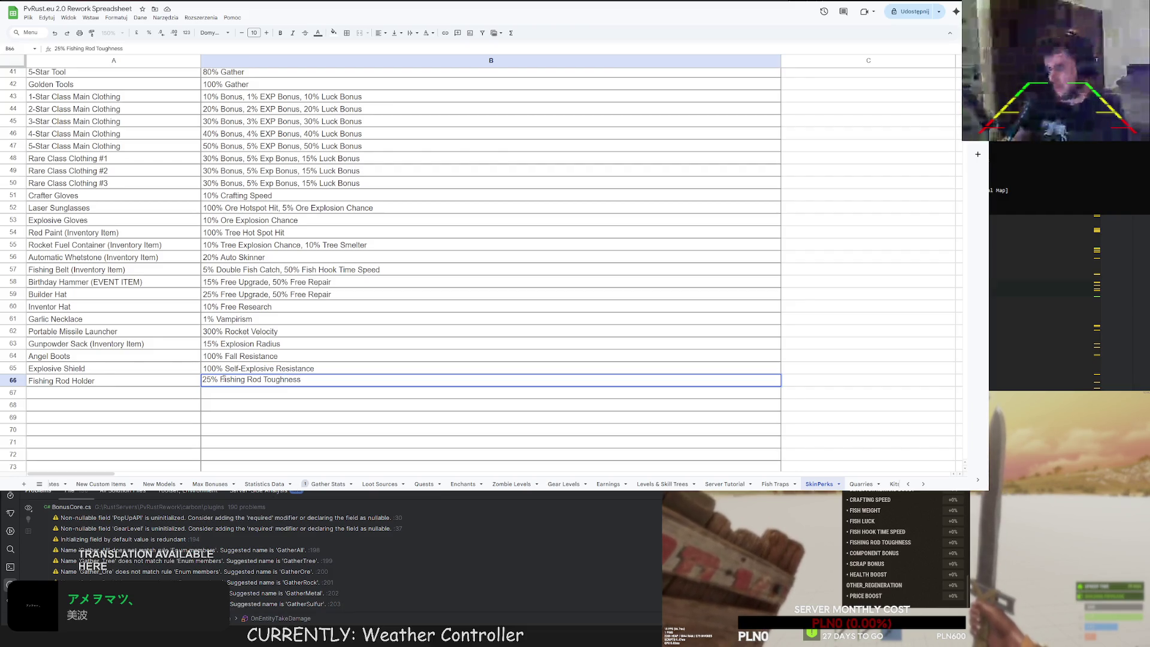
pyautogui.click(254, 405)
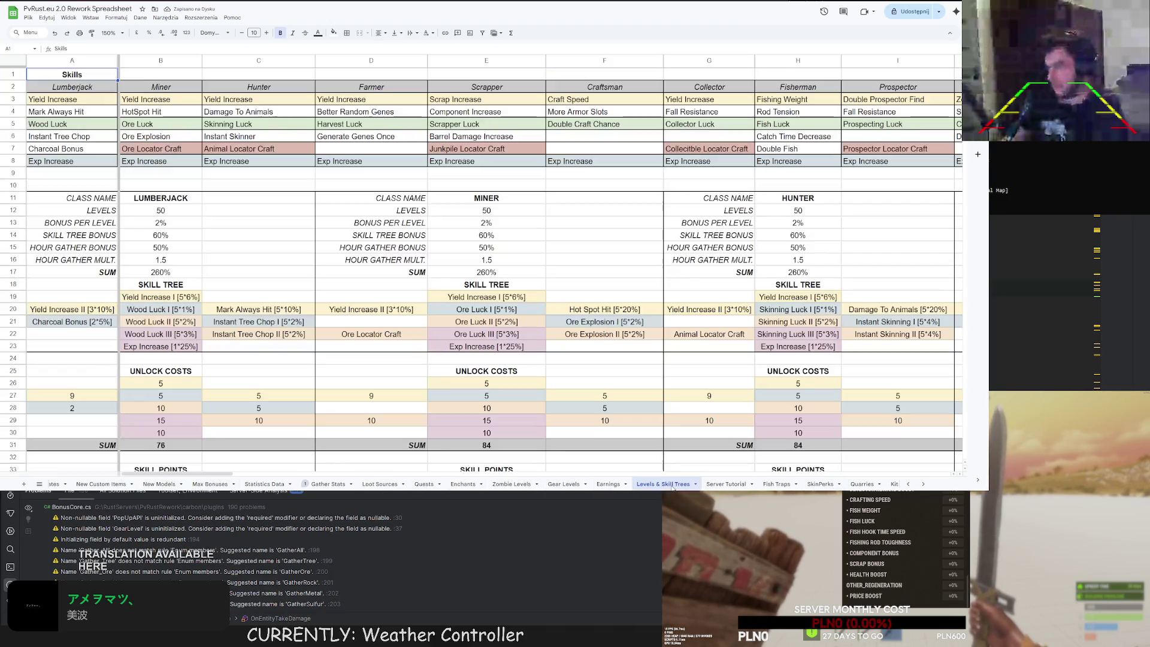
pyautogui.click(662, 484)
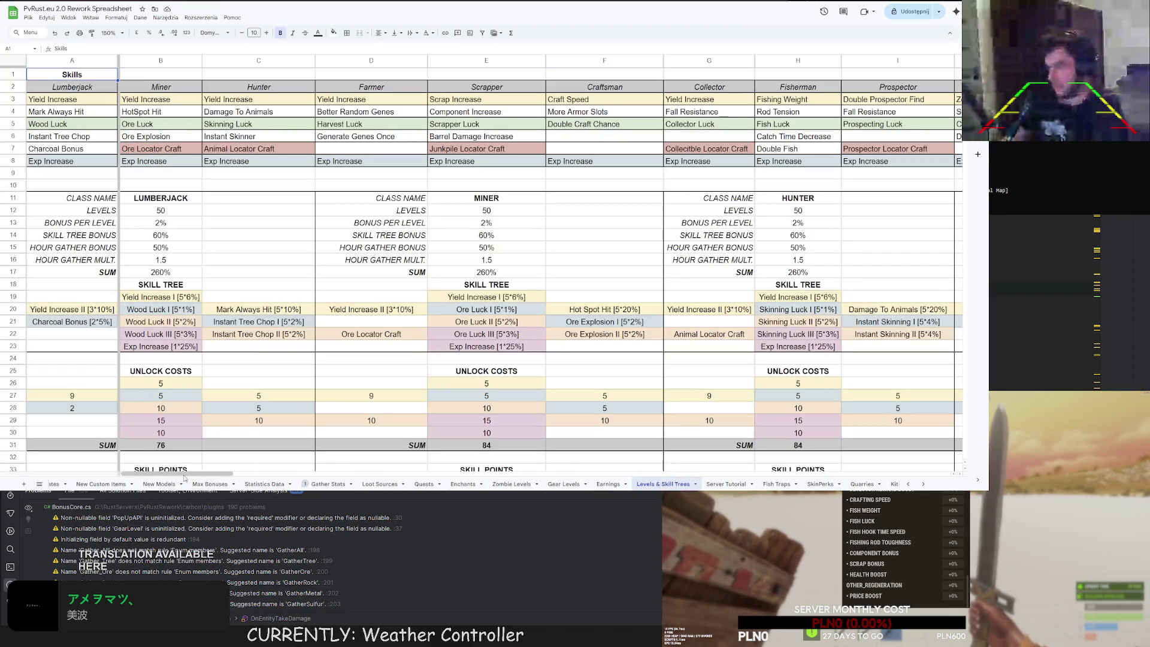
pyautogui.moveTo(182, 477)
pyautogui.mouseDown()
pyautogui.moveTo(472, 476)
pyautogui.moveTo(423, 475)
pyautogui.mouseUp()
pyautogui.scroll(-5, 699, 150)
pyautogui.scroll(1, 699, 150)
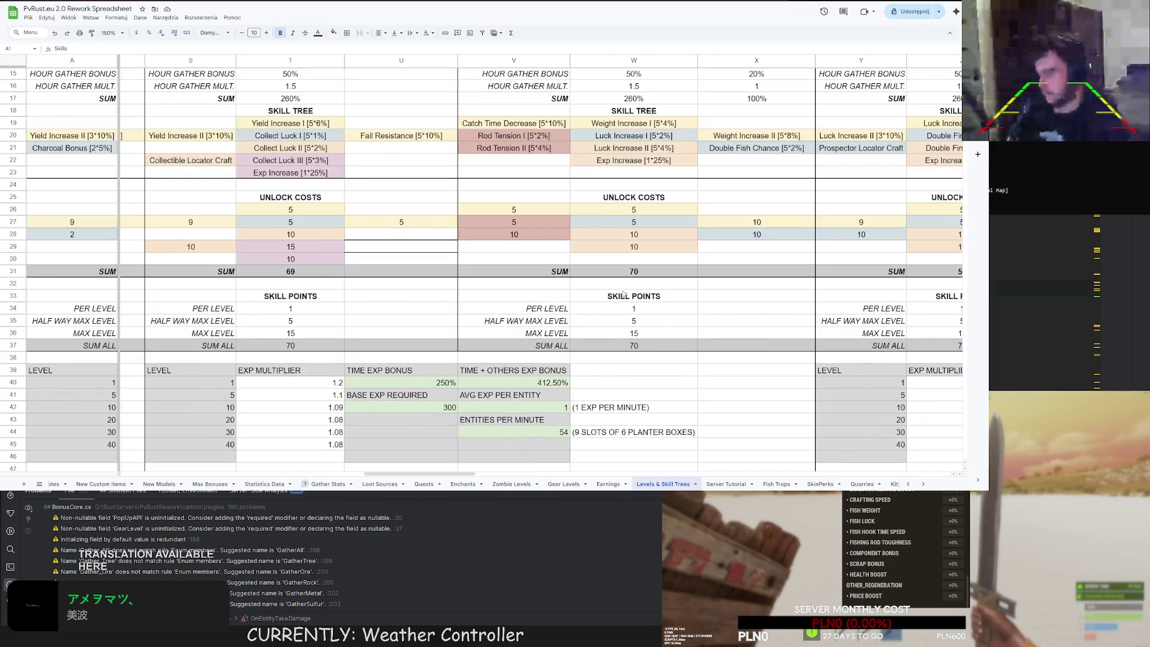
pyautogui.click(523, 148)
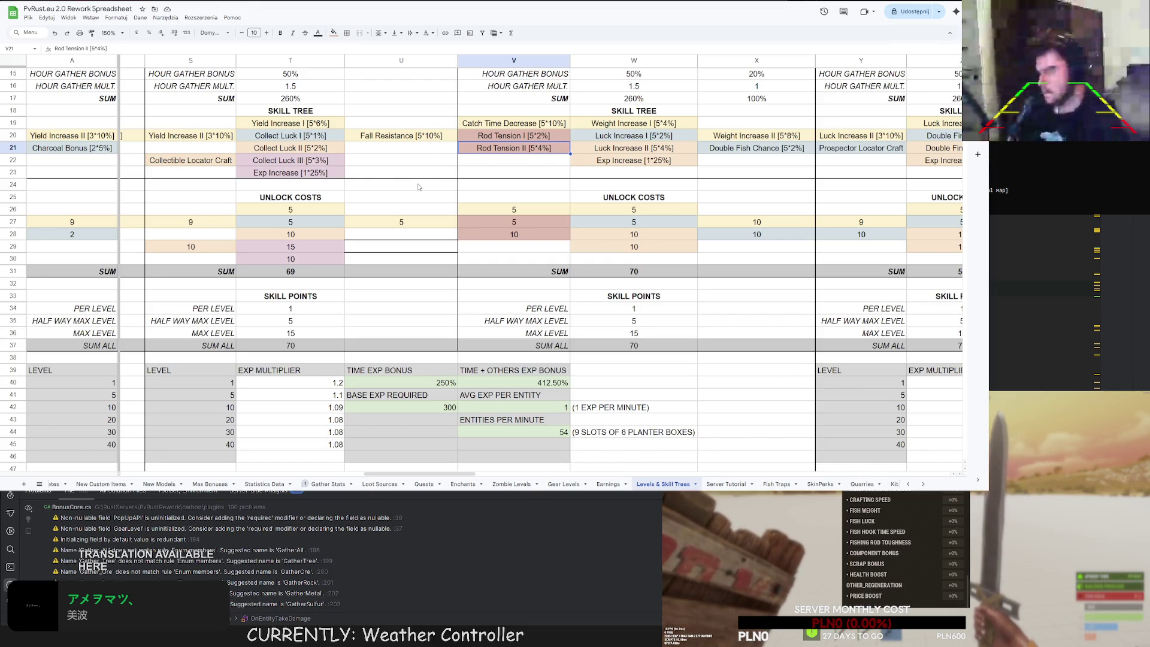
pyautogui.click(159, 485)
pyautogui.click(102, 484)
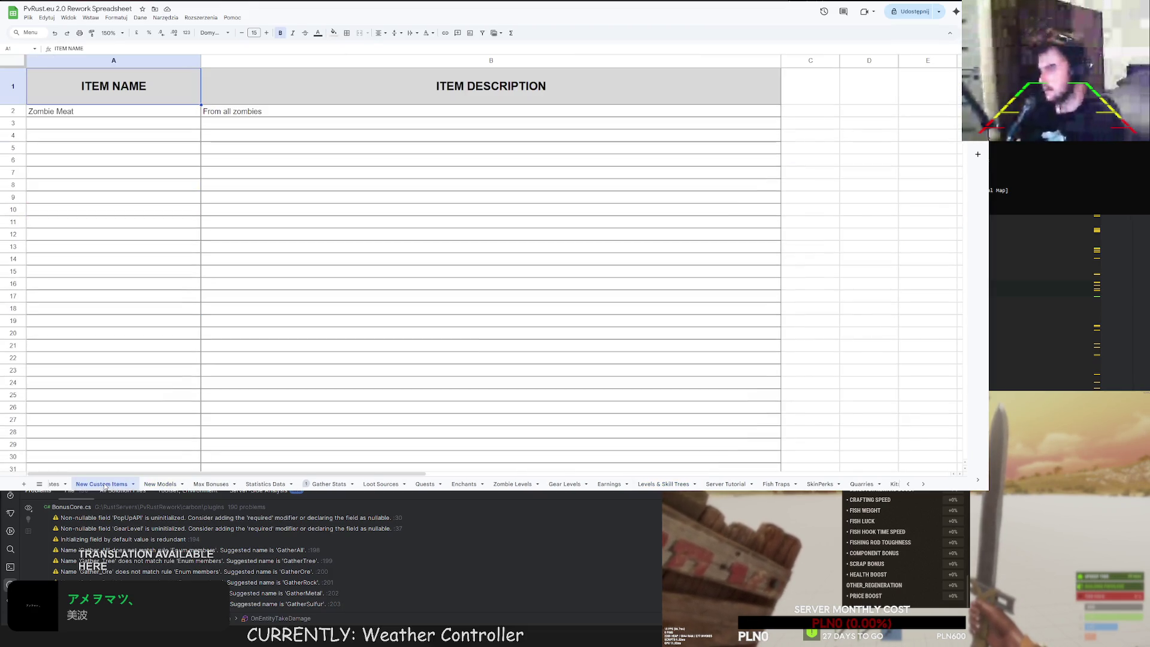
pyautogui.click(207, 484)
pyautogui.click(327, 484)
pyautogui.click(246, 484)
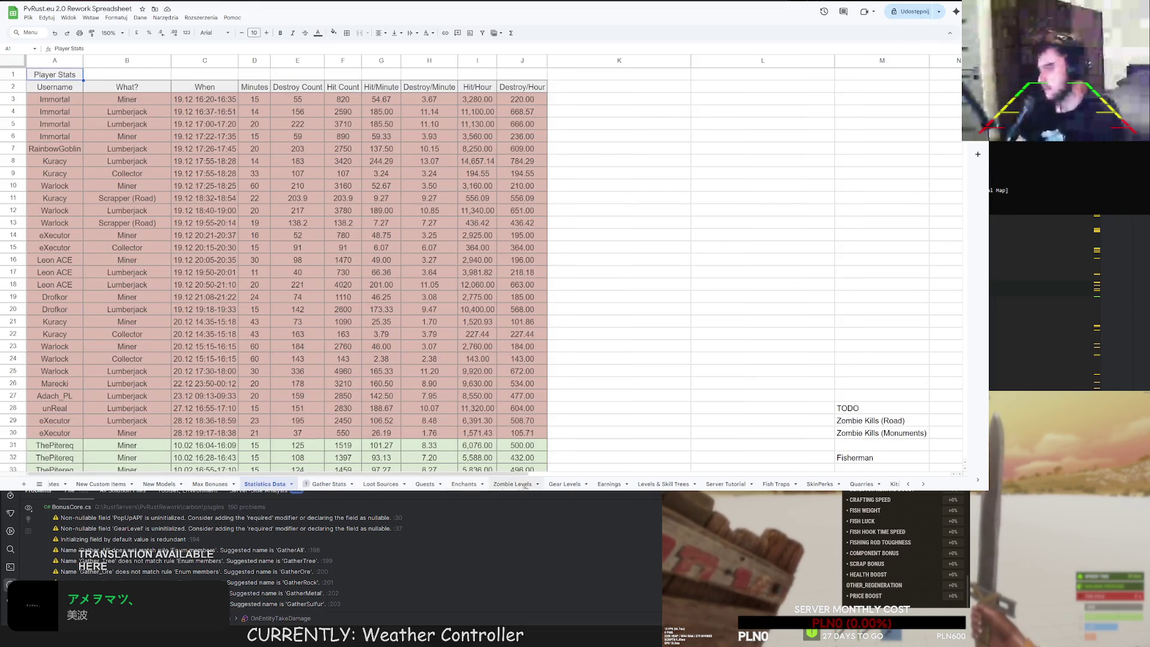
pyautogui.click(562, 484)
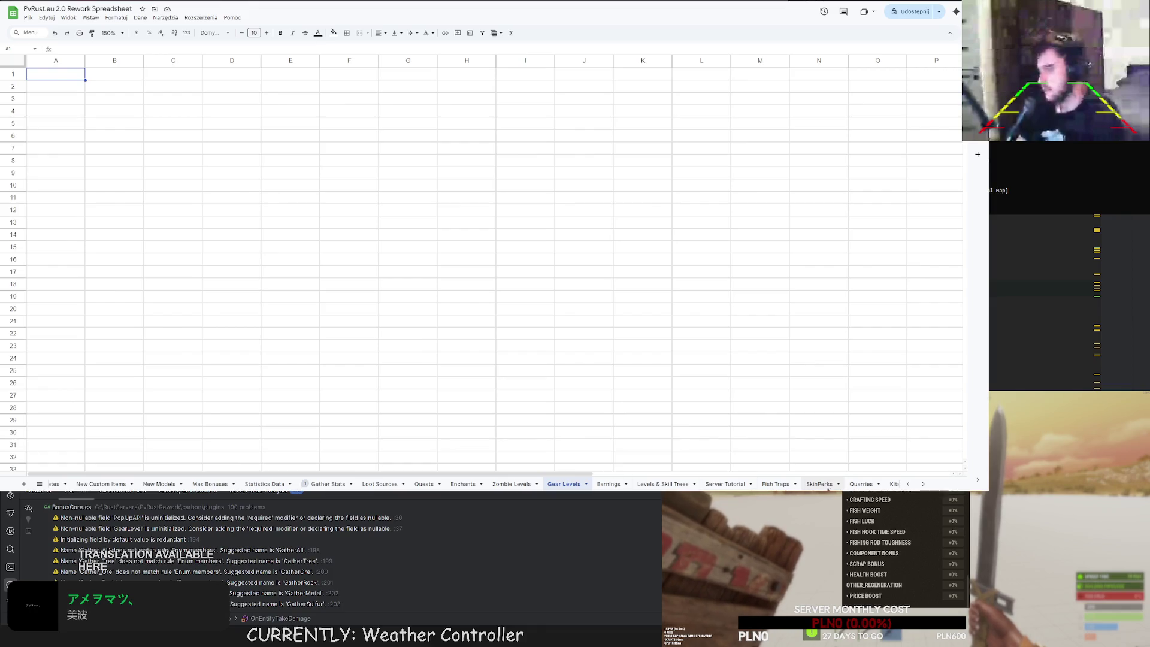
pyautogui.click(819, 484)
pyautogui.scroll(-2, 336, 362)
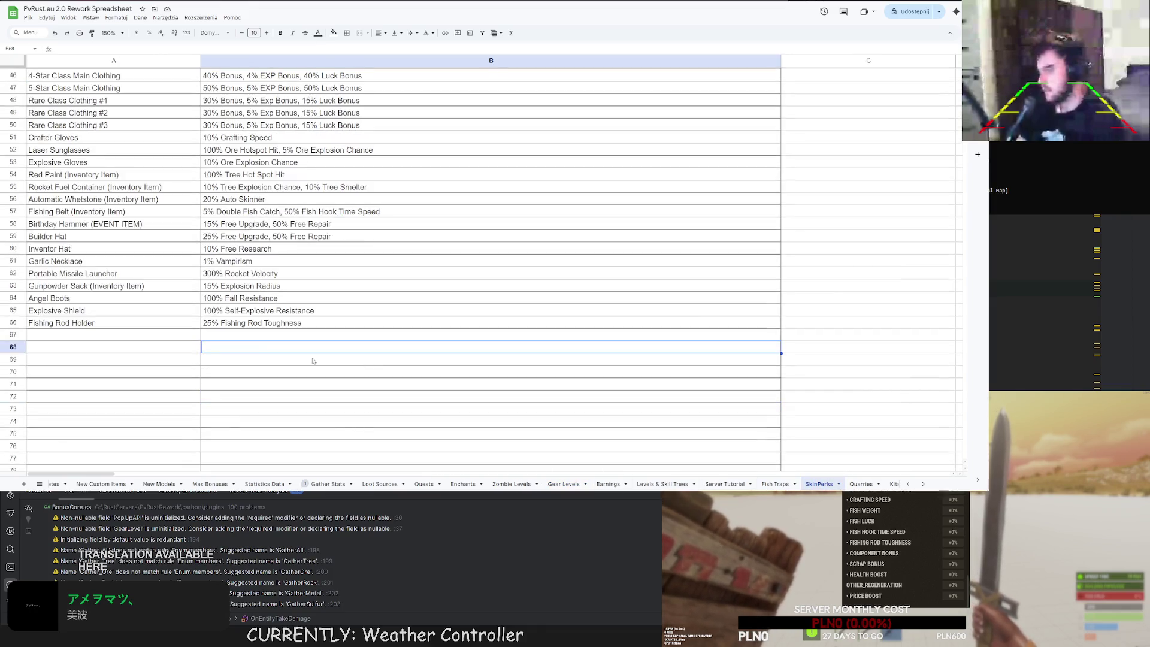
# Change the Fishing Rod Holder perk percentage in B66 from 25 to 30.
pyautogui.click(216, 326)
pyautogui.doubleClick(207, 323)
pyautogui.write('30')
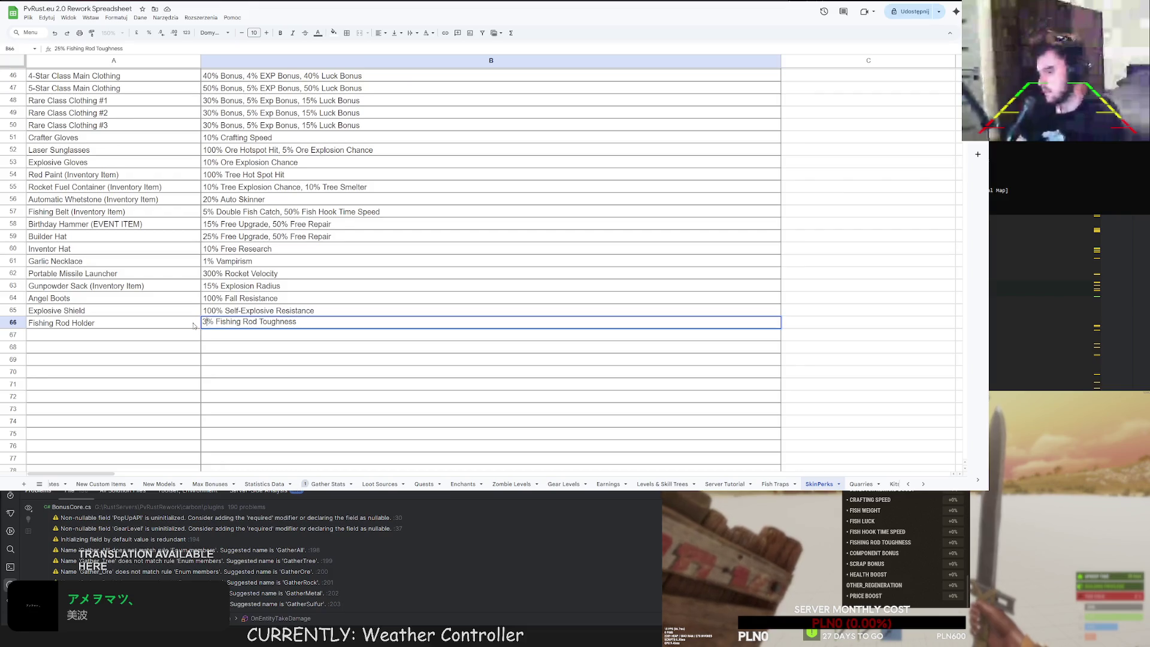
pyautogui.press('Return')
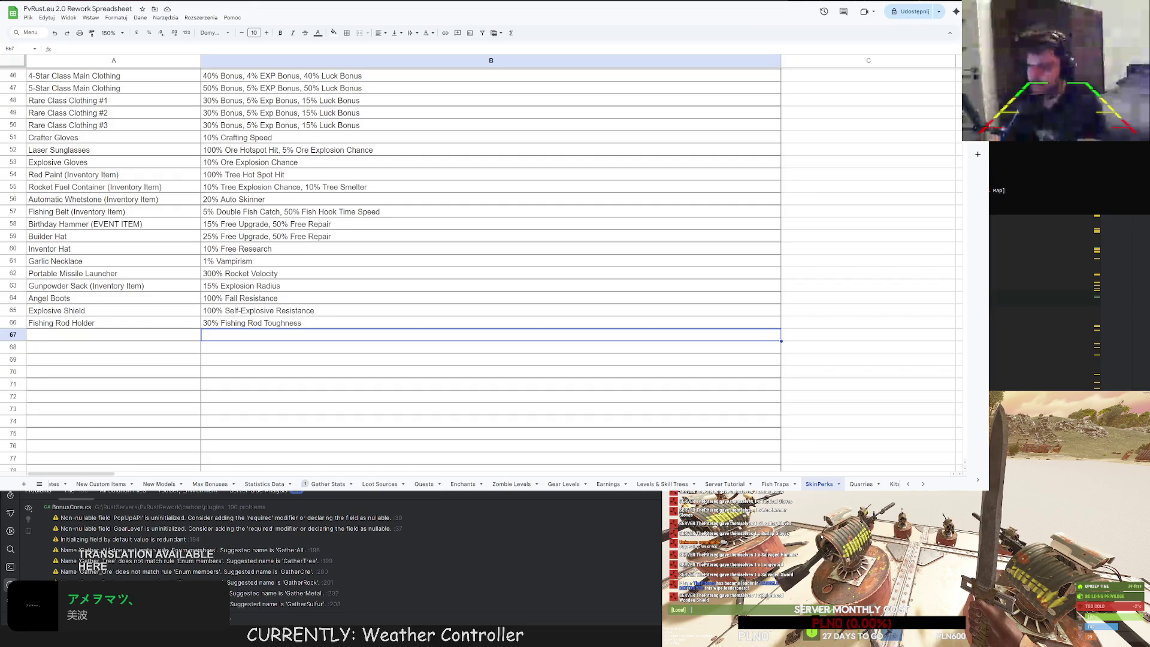
pyautogui.scroll(10, 391, 310)
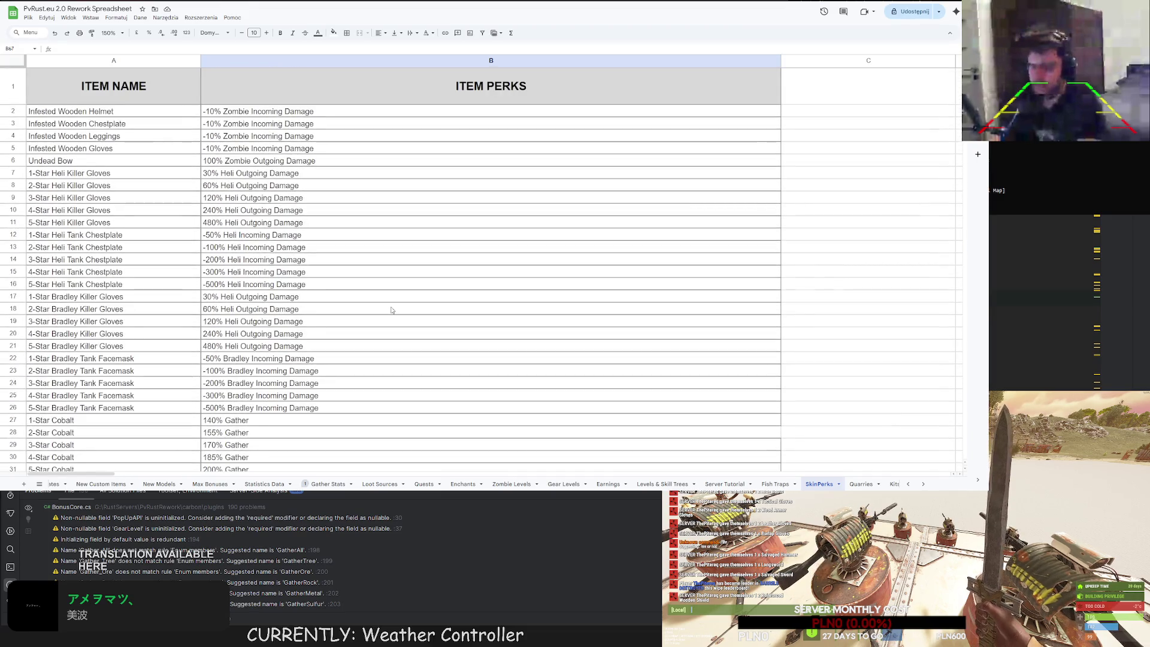
pyautogui.scroll(-9, 392, 310)
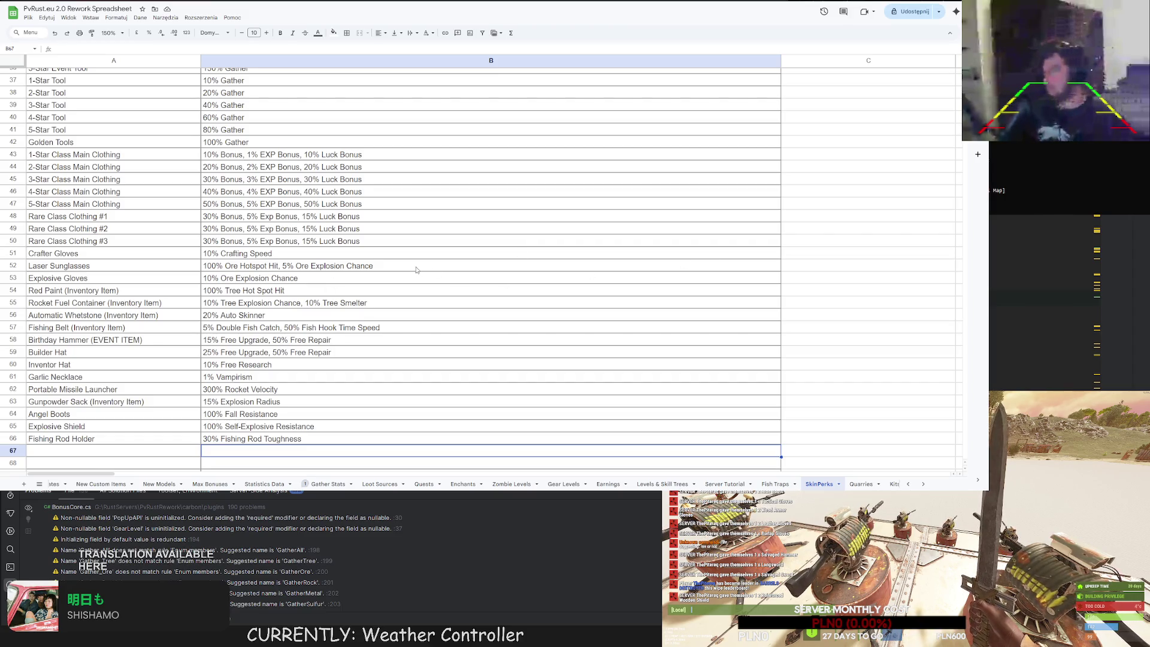
pyautogui.scroll(3, 416, 269)
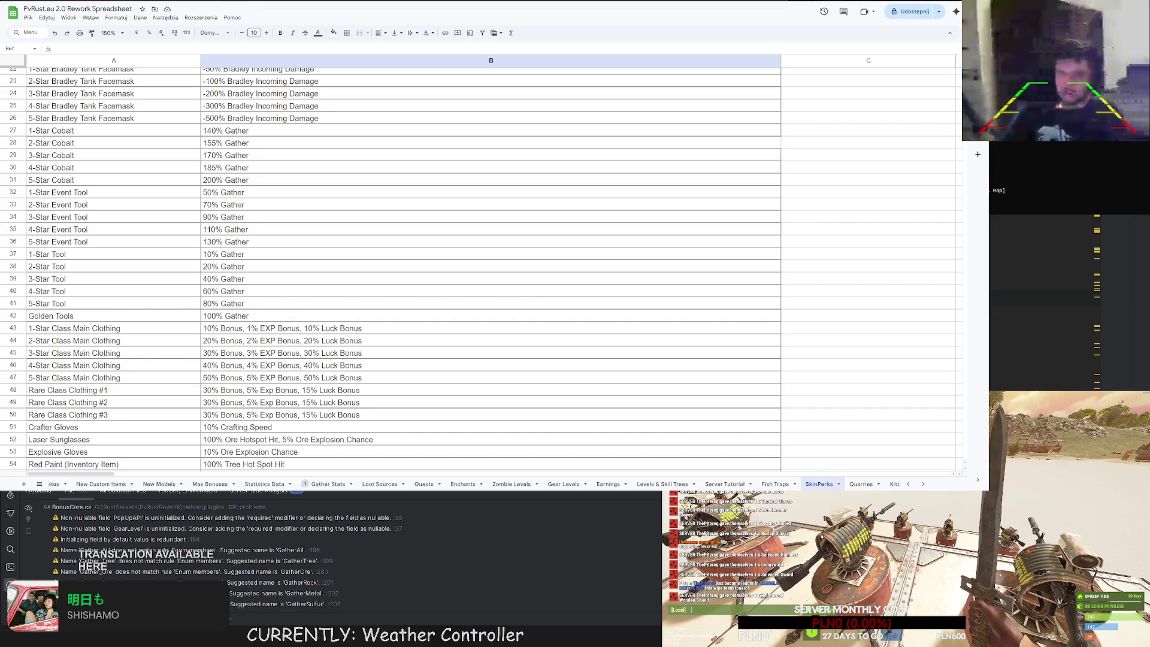
pyautogui.scroll(10, 480, 269)
pyautogui.scroll(-1, 479, 269)
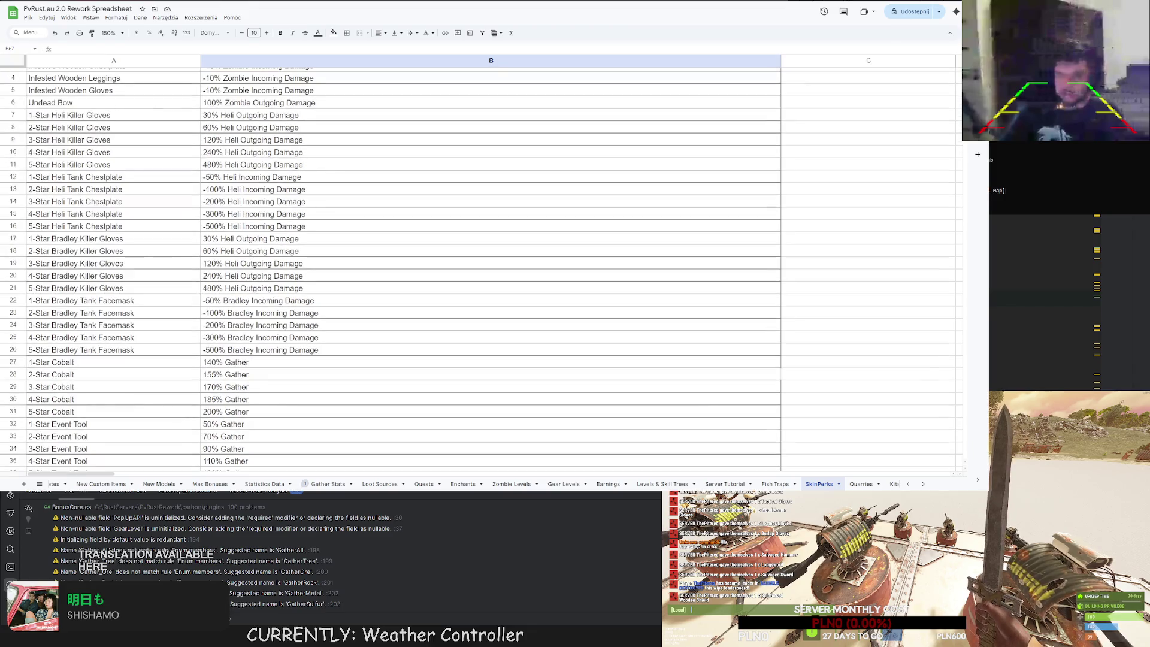
pyautogui.scroll(-2, 479, 269)
pyautogui.scroll(-2, 479, 269)
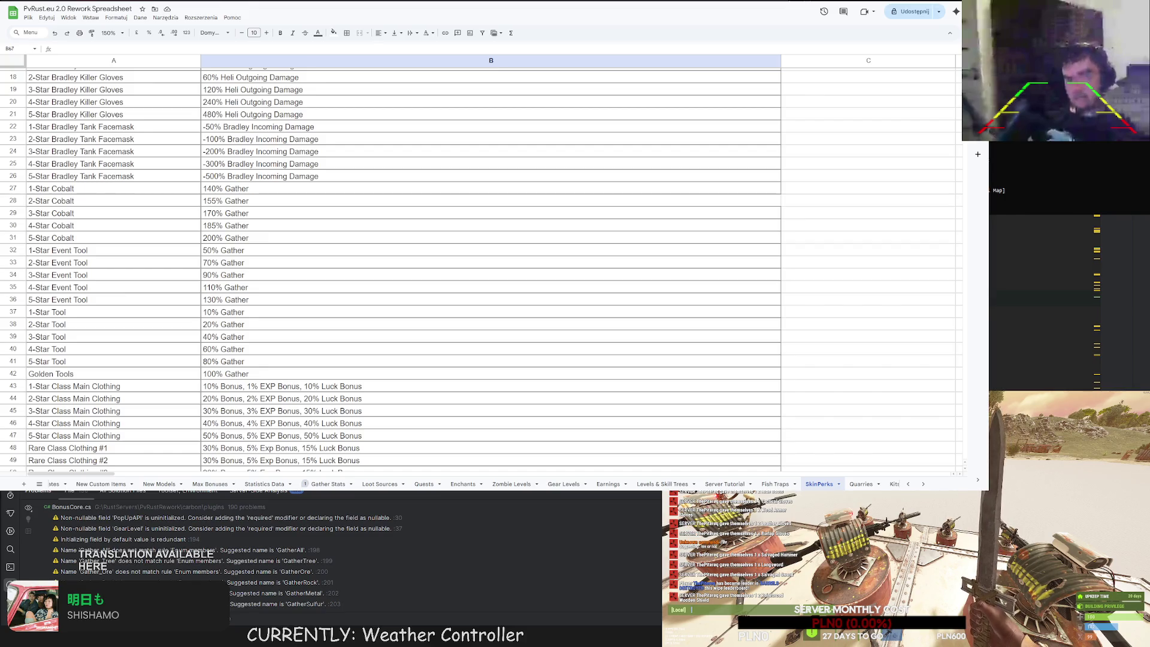
pyautogui.scroll(-10, 479, 270)
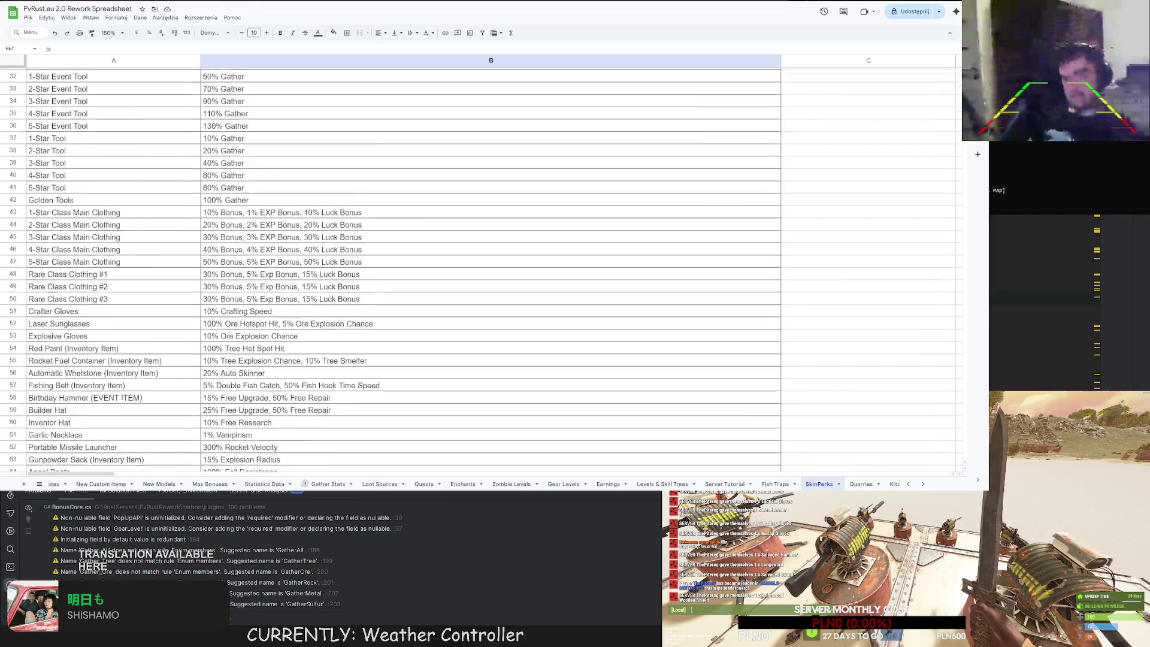
pyautogui.scroll(5, 479, 269)
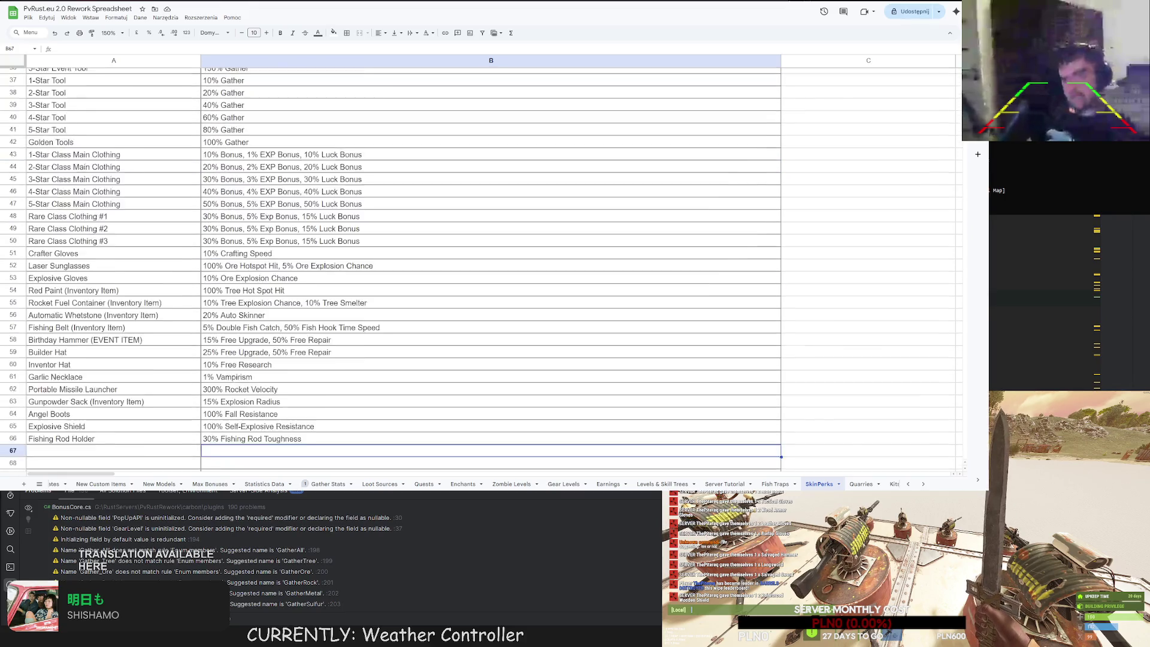
pyautogui.scroll(-5, 479, 269)
pyautogui.scroll(15, 479, 270)
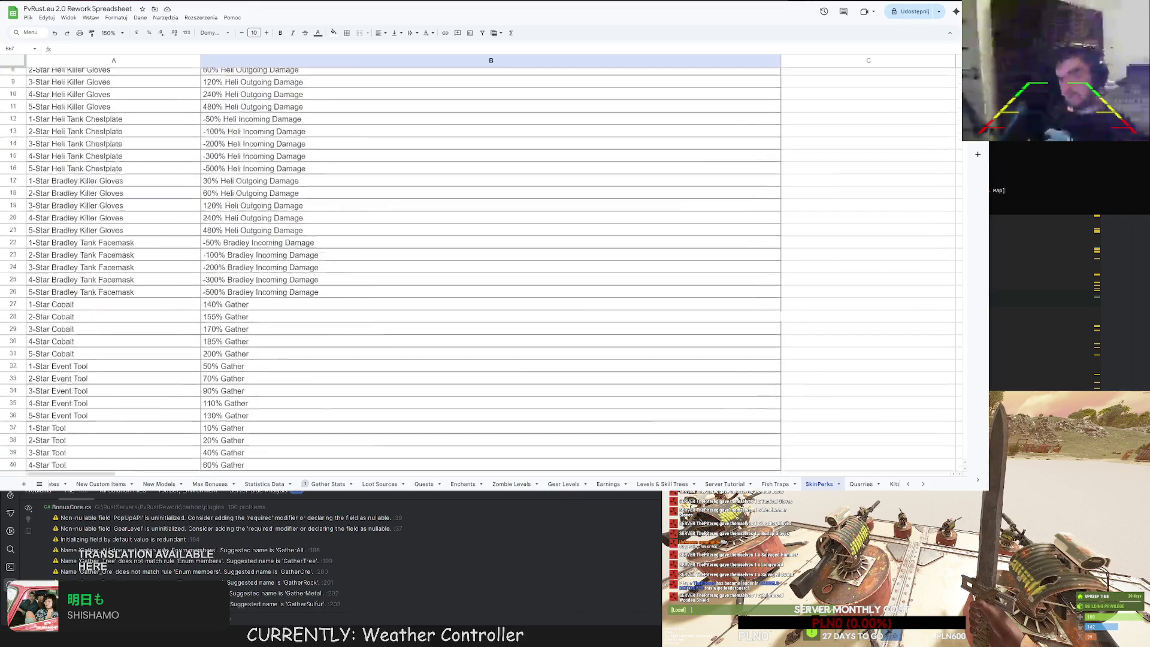
# Fill C3–C6 with MORE NPC CLOTHING, MORE ZOMBIE CLOTHING, MORE ZOMBIES WEAPONS, MORE ZOMBIE BONUS ITEMS.
pyautogui.click(847, 126)
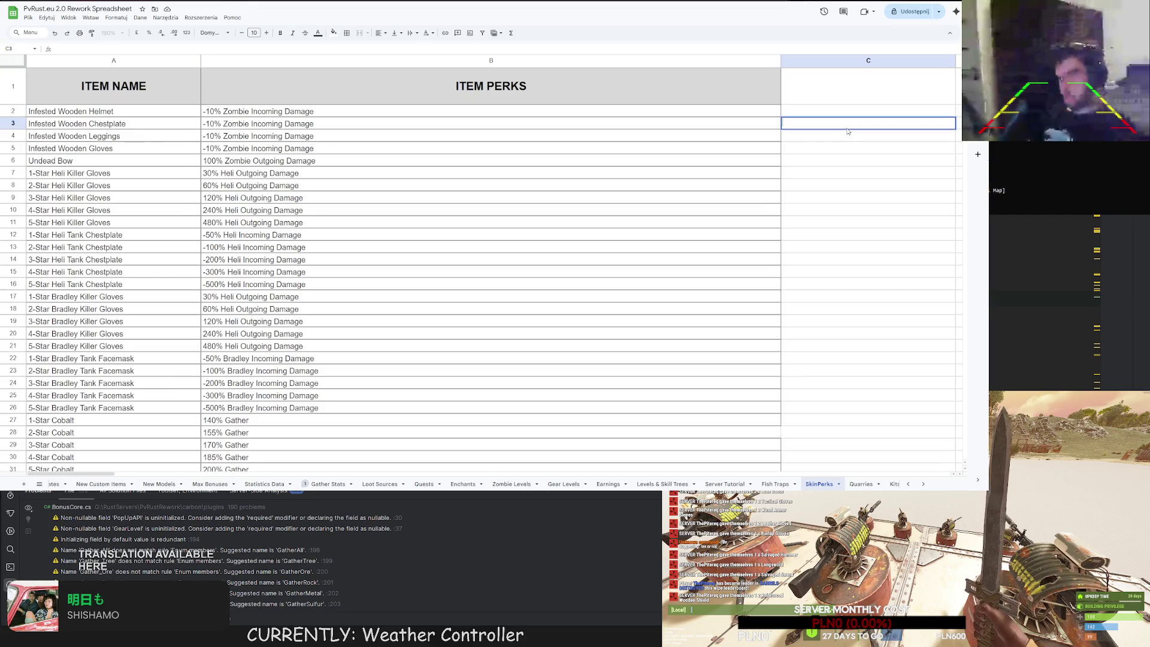
pyautogui.write('MORE N')
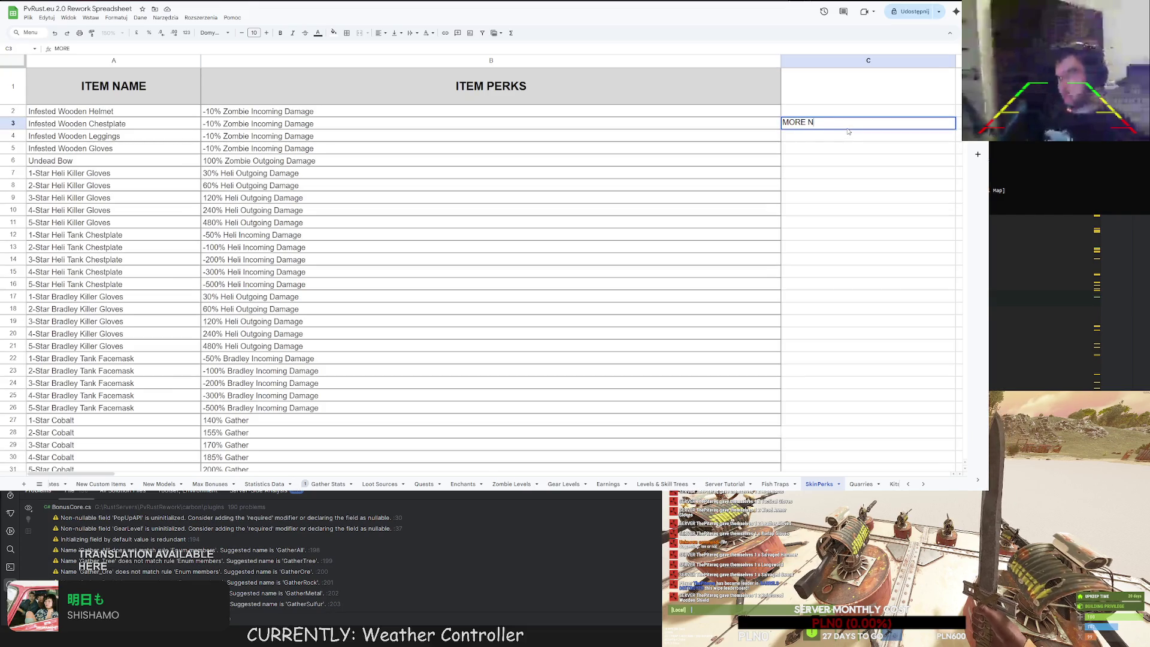
pyautogui.write('PC CLOTHING')
pyautogui.press('Return')
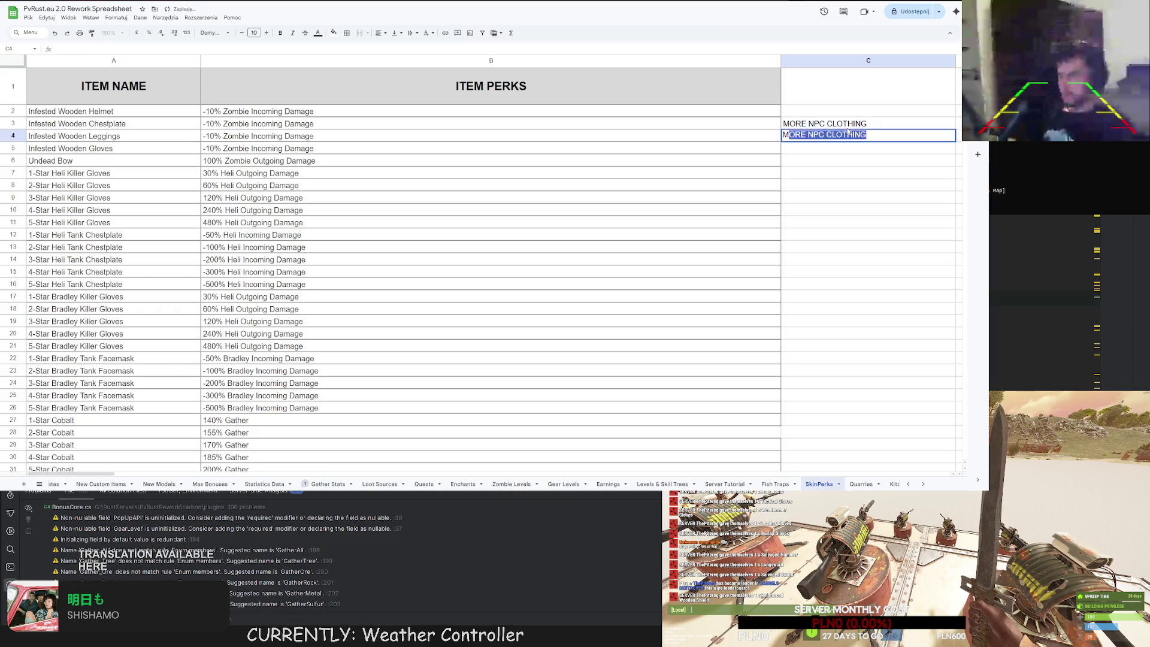
pyautogui.write('MORE ZOMBIE CLOTHING')
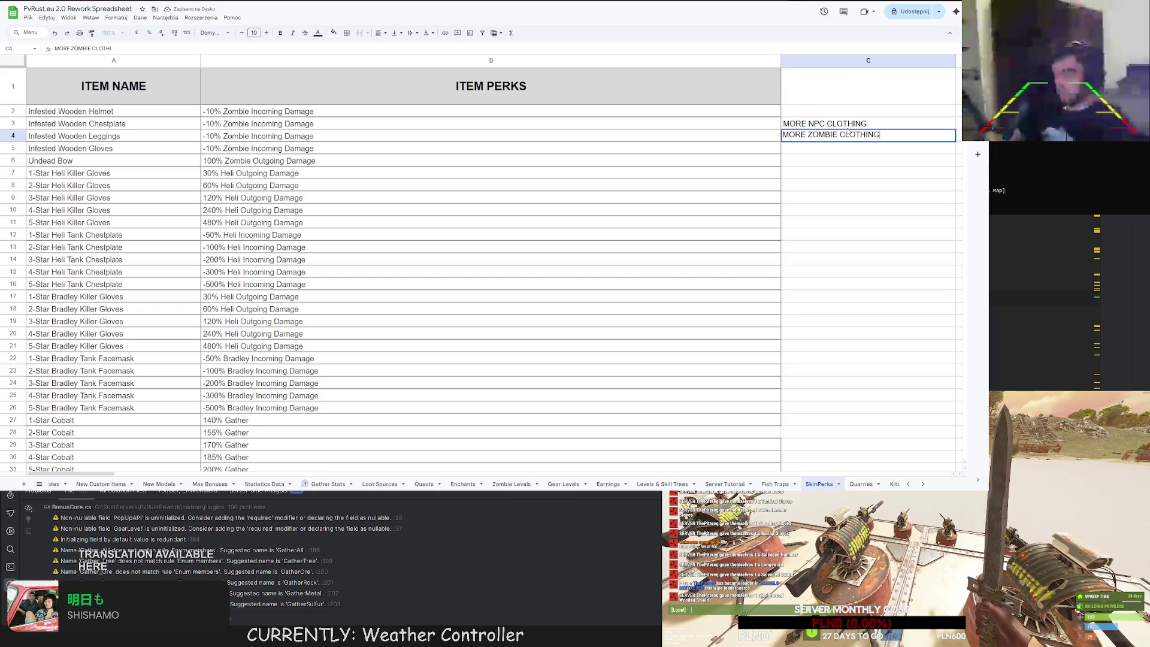
pyautogui.press('Return')
pyautogui.write('MORE ZOMBIES WEAPONS')
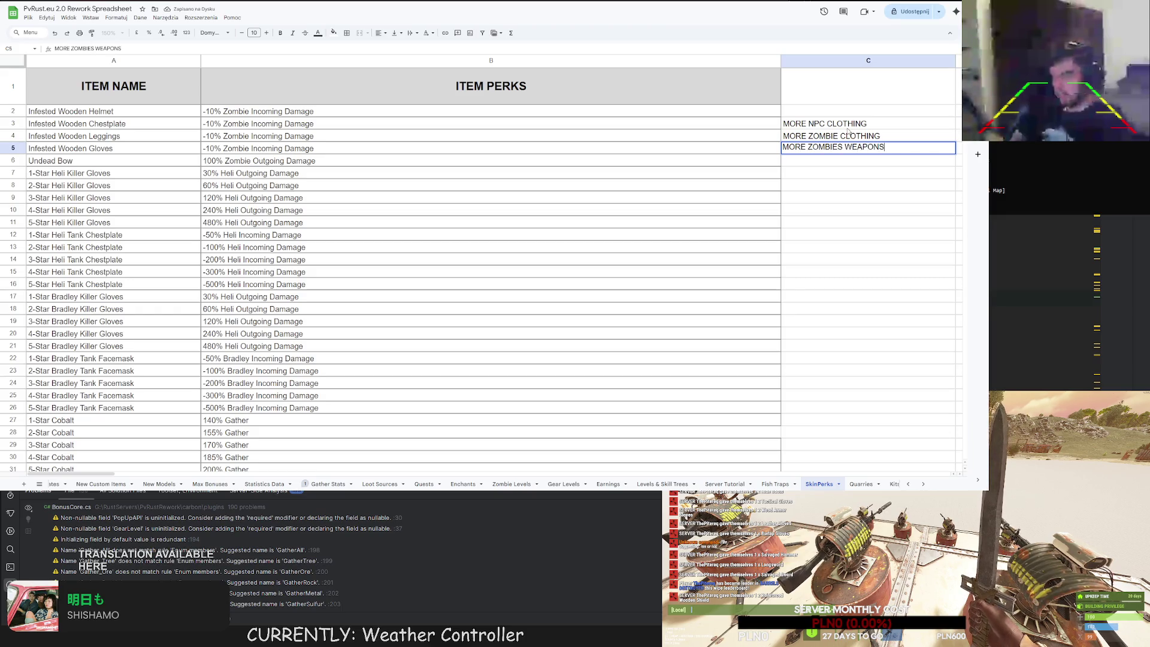
pyautogui.press('Return')
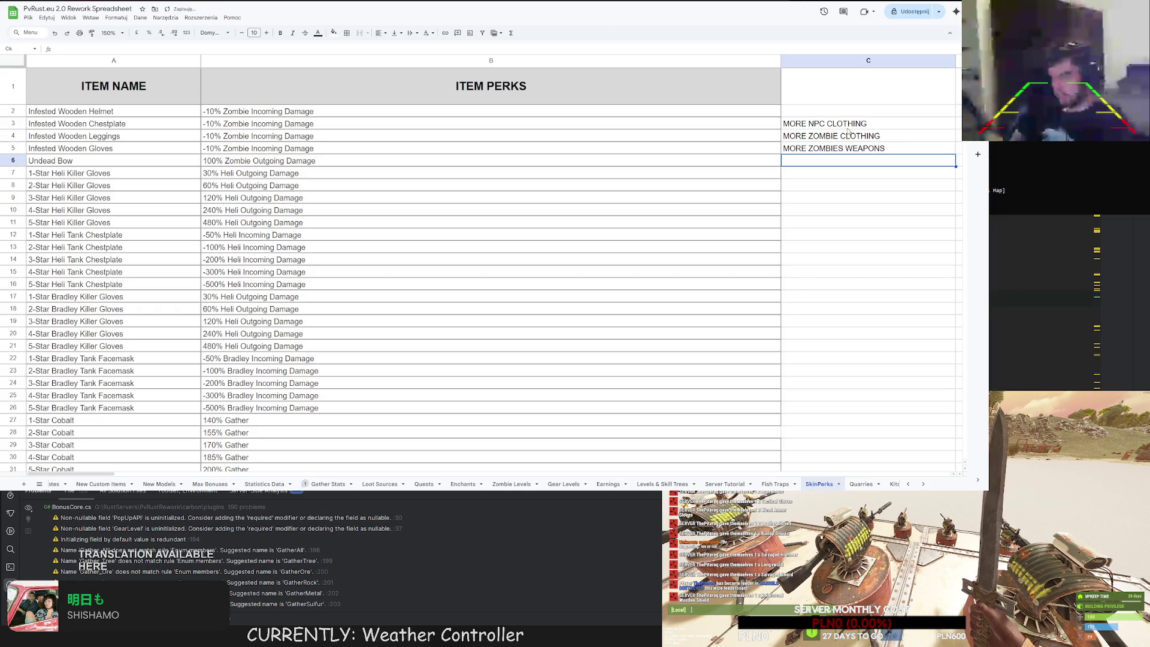
pyautogui.write('MORE ZOMBIE B')
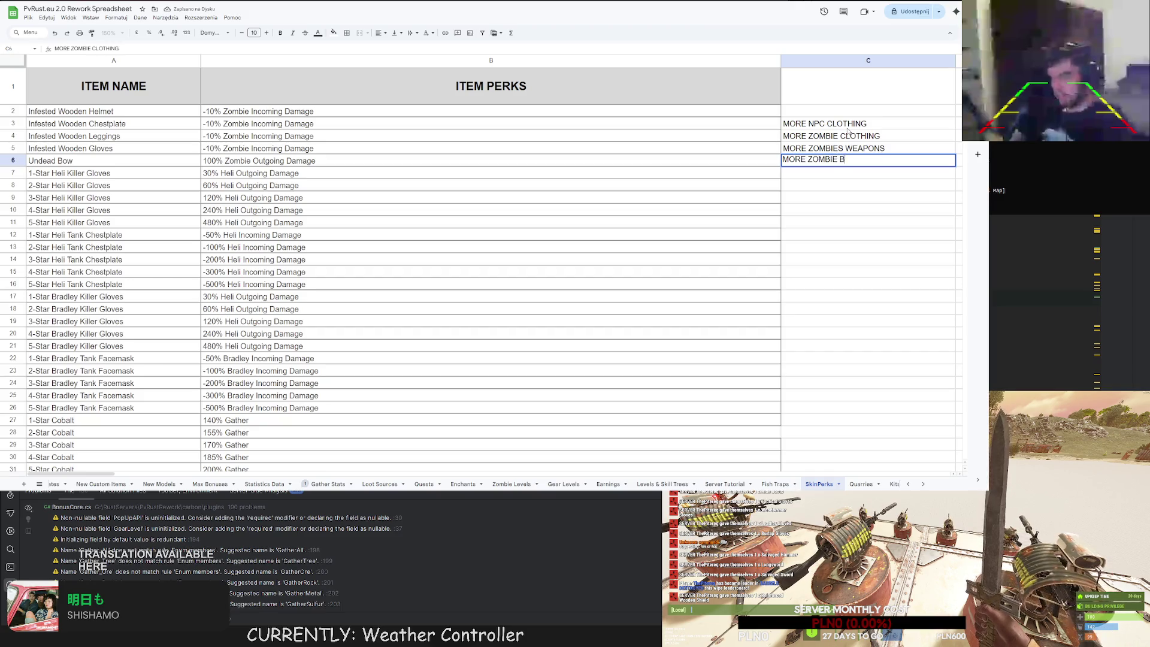
pyautogui.write('ONUS ITEMS')
pyautogui.press('Return')
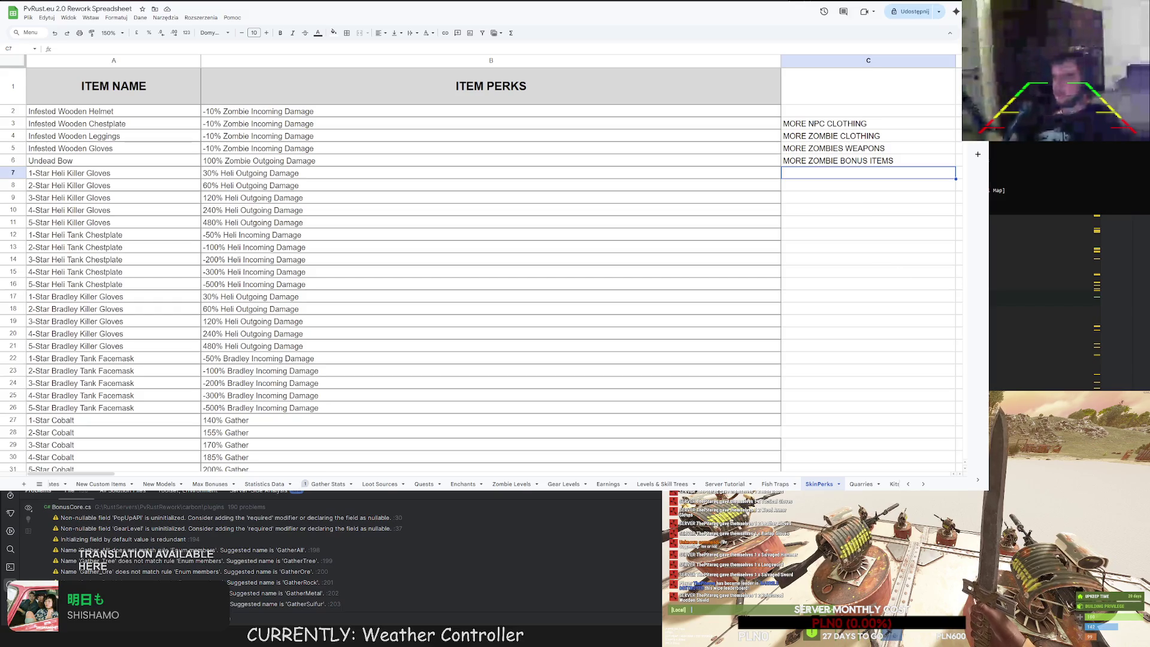
# Enter MORE HEALTH BONUS INVENTORY in C7 and FIRE RESISTANCE CLOTHING in C8.
pyautogui.doubleClick(830, 174)
pyautogui.write('MORE HEALTH')
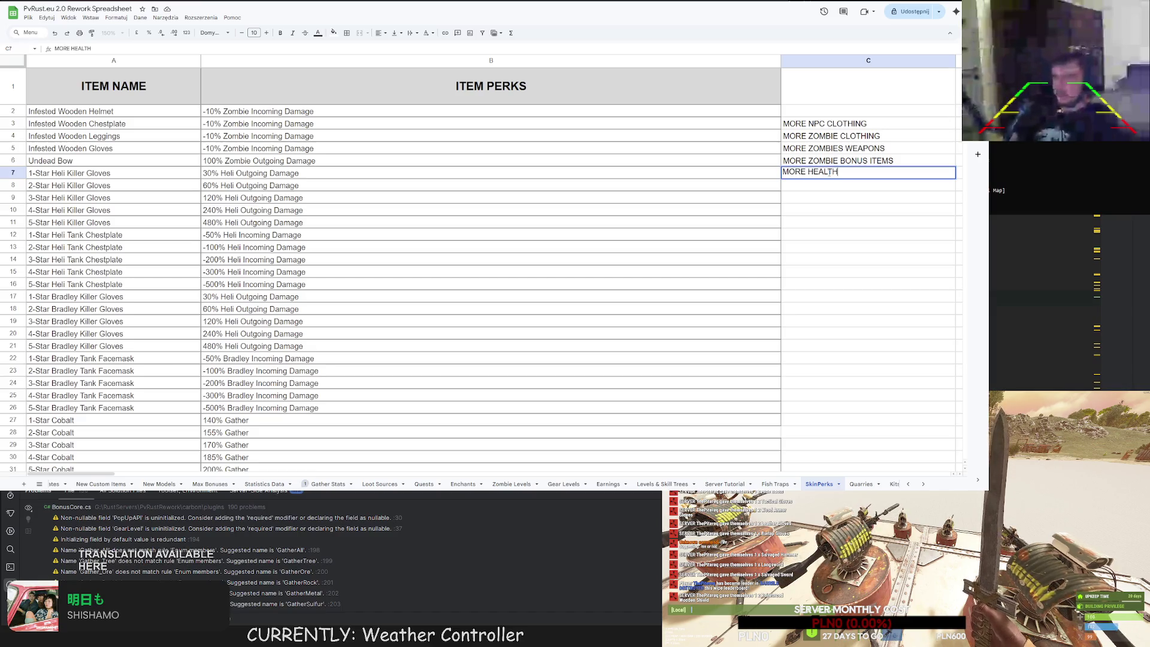
pyautogui.write('BONUS INVE')
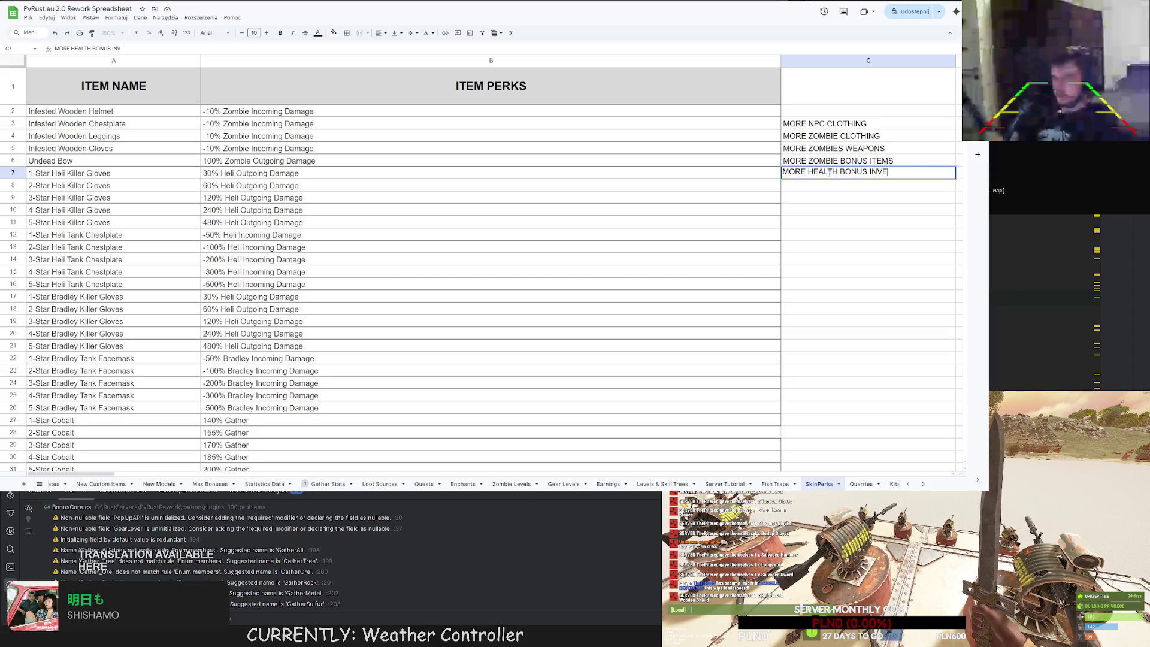
pyautogui.write('NTORY')
pyautogui.press('Return')
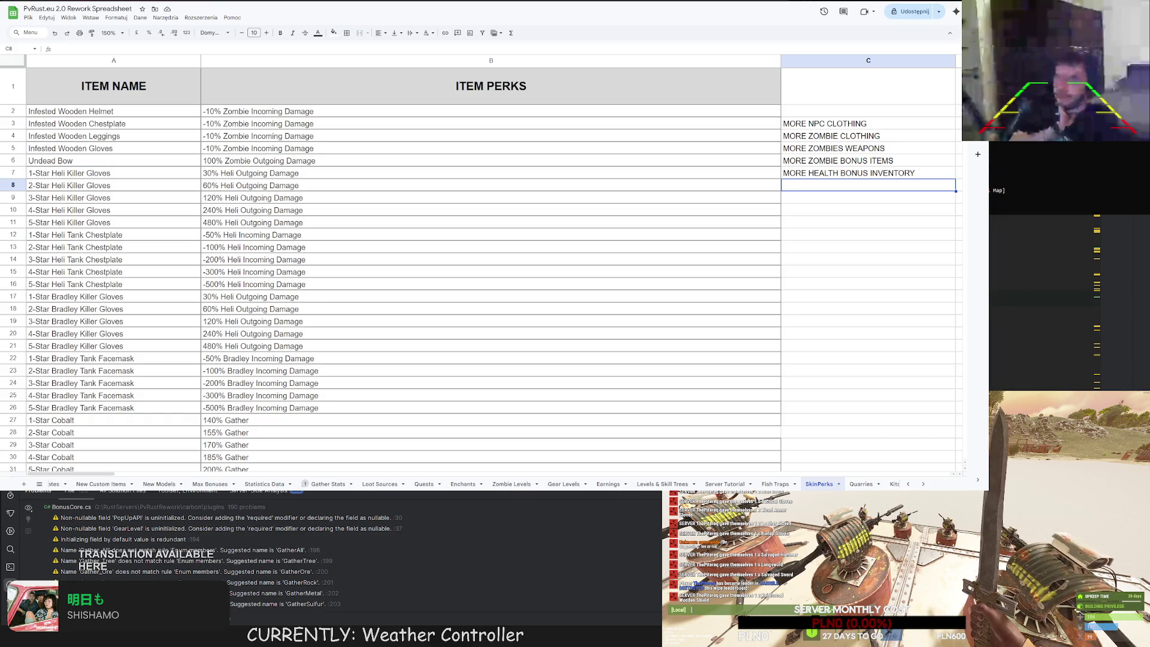
pyautogui.doubleClick(858, 187)
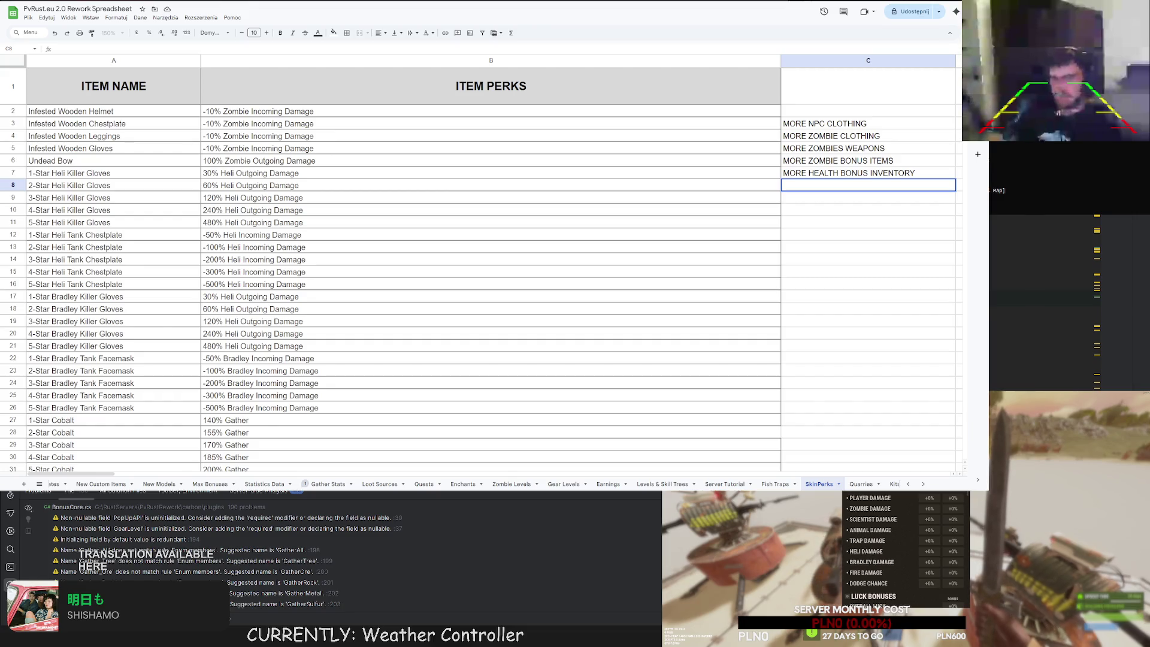
pyautogui.click(860, 187)
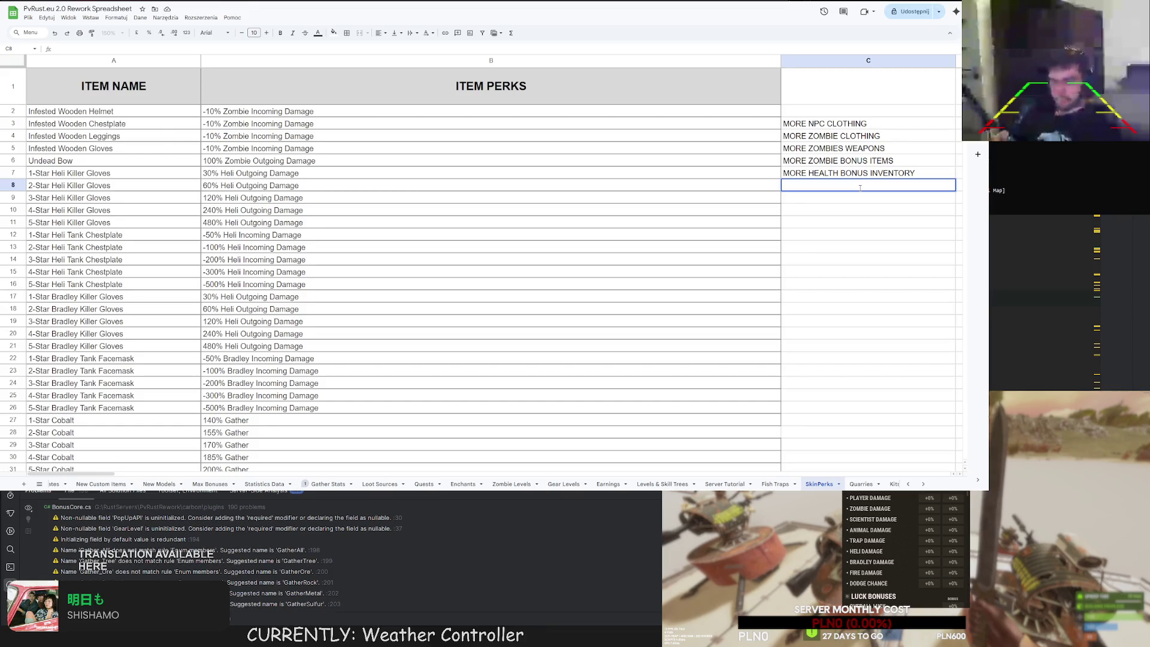
pyautogui.write('FIR')
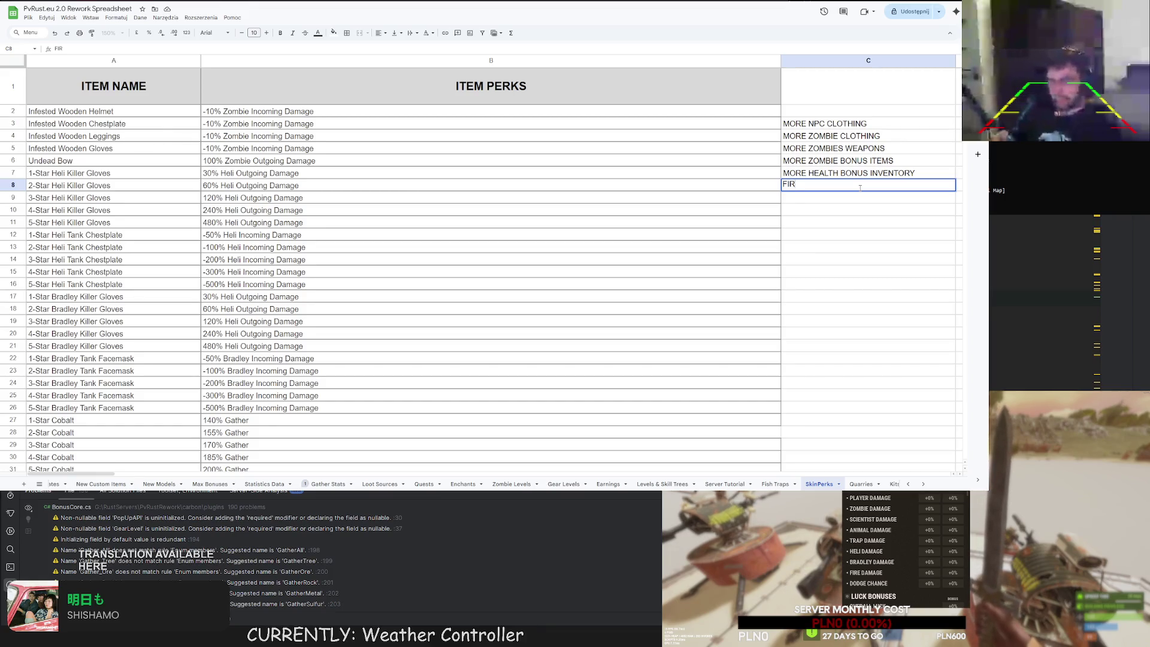
pyautogui.write('E R')
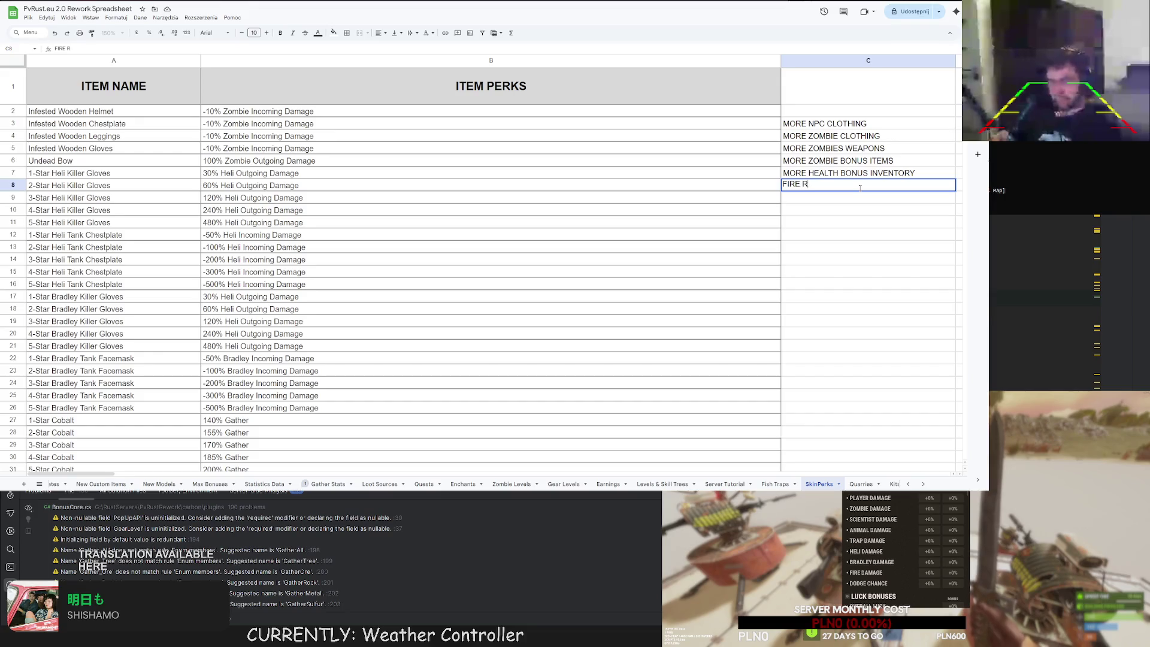
pyautogui.write('ESISTANCE')
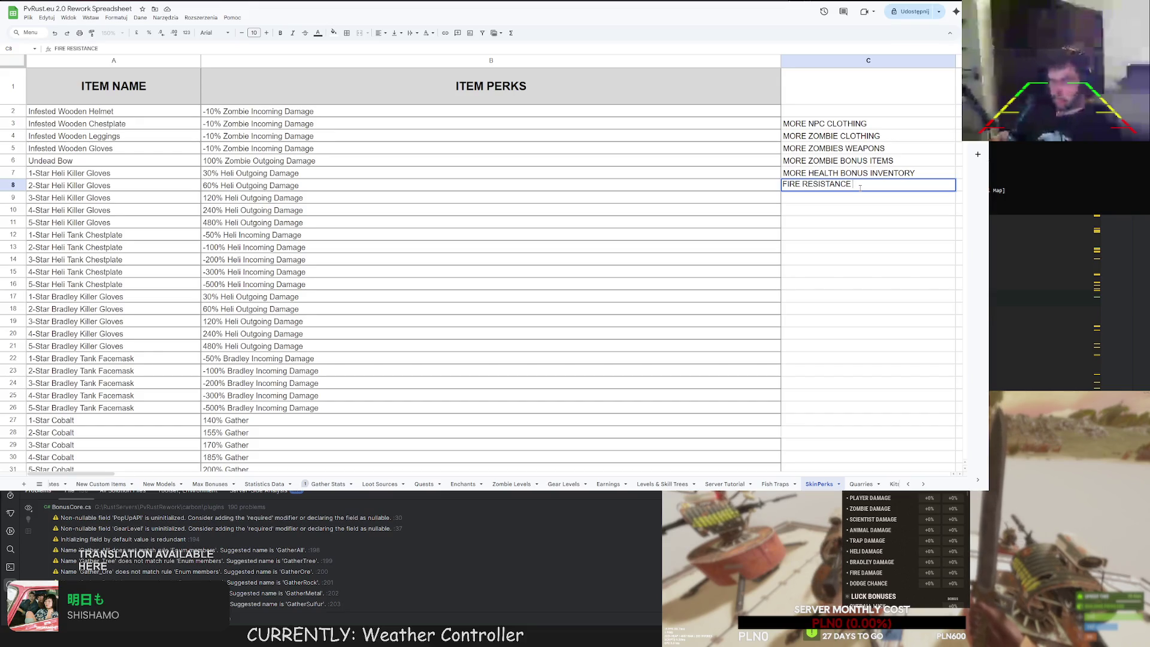
pyautogui.write(' CLOTHING')
pyautogui.press('Return')
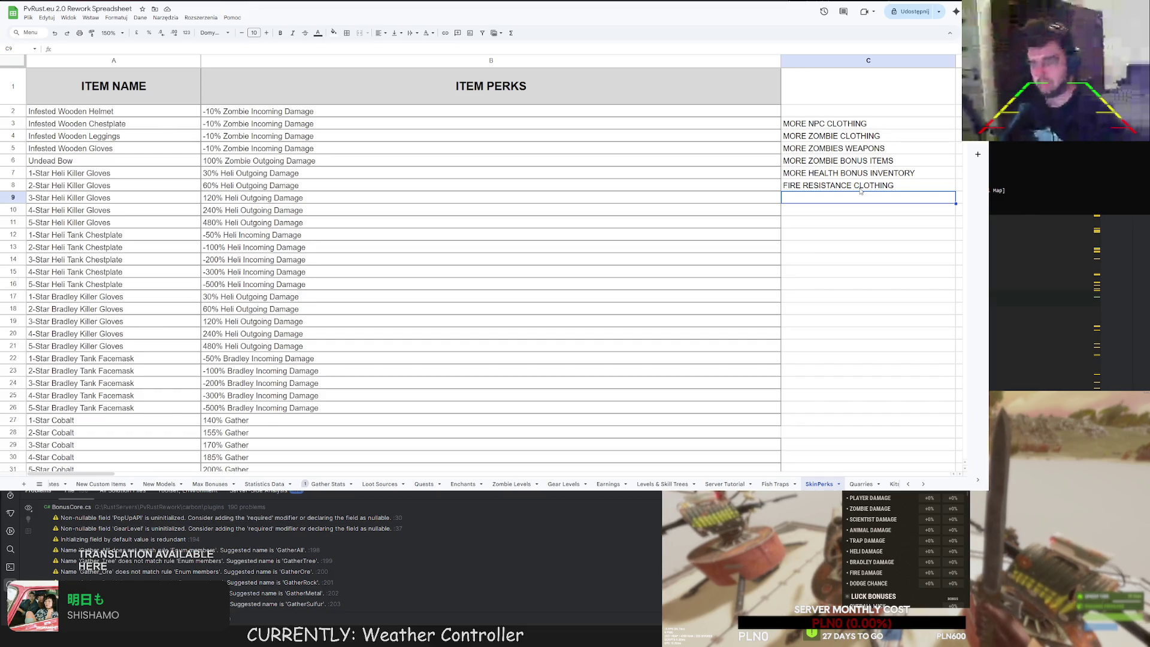
# Enter SOME PVE WEAPONS in C9 and SOME ANIMAL RESISTANCE CLOTHING in C10, correcting typos.
pyautogui.doubleClick(841, 196)
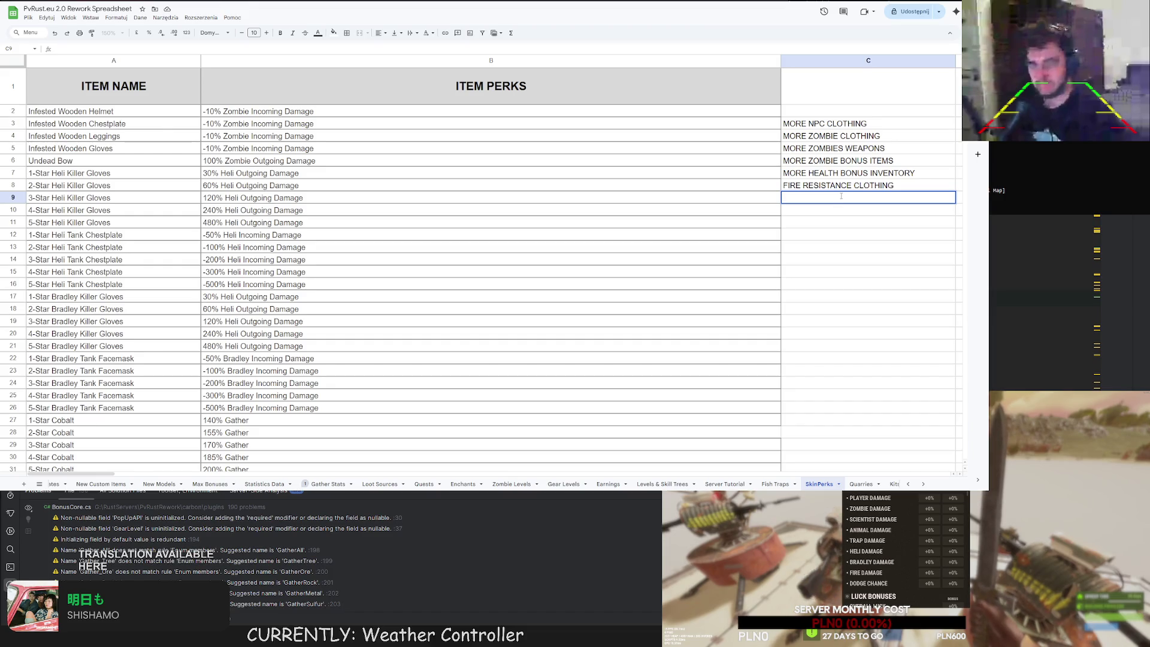
pyautogui.write('SOME P')
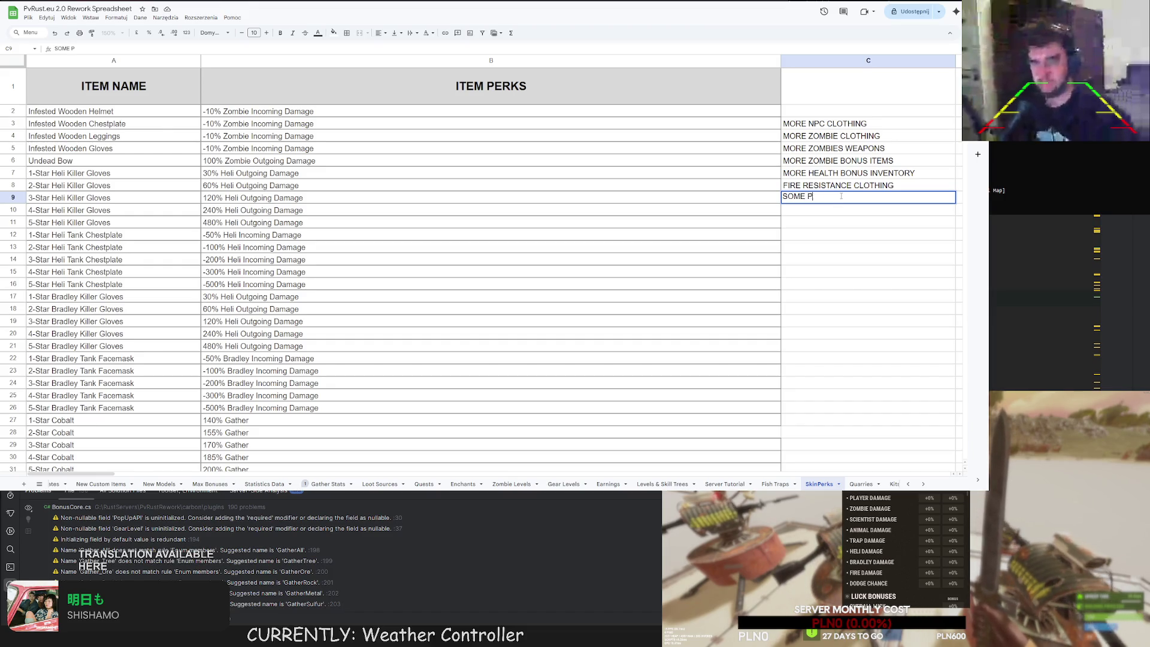
pyautogui.write('VE WEAPONS')
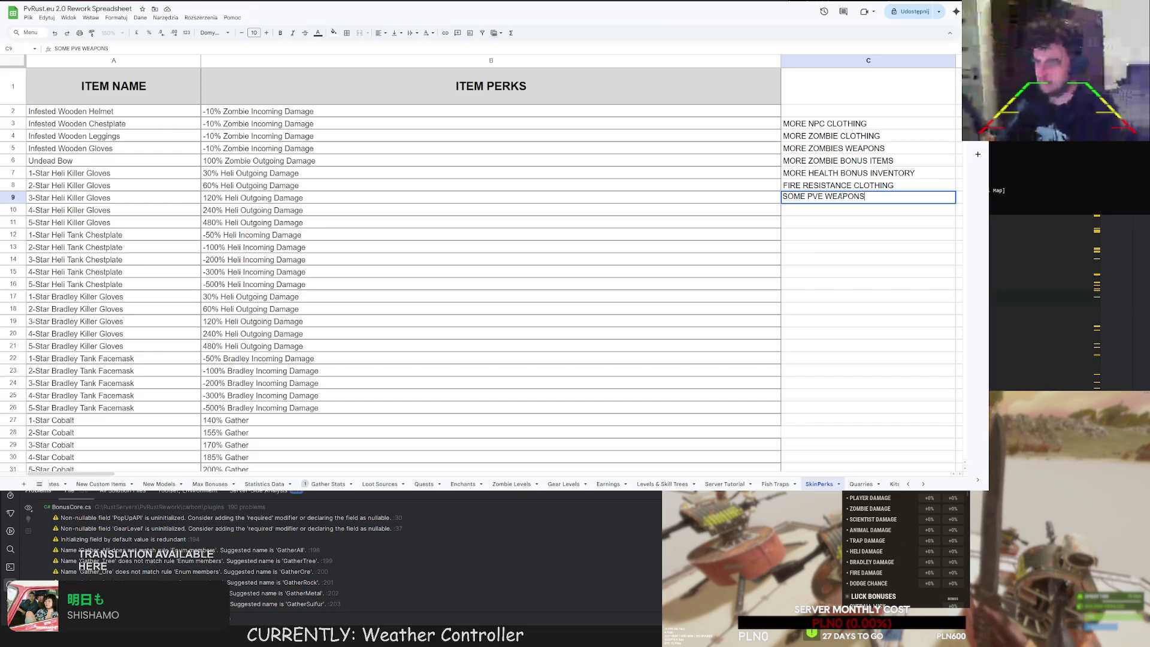
pyautogui.press('Return')
pyautogui.write('SOME PVE ')
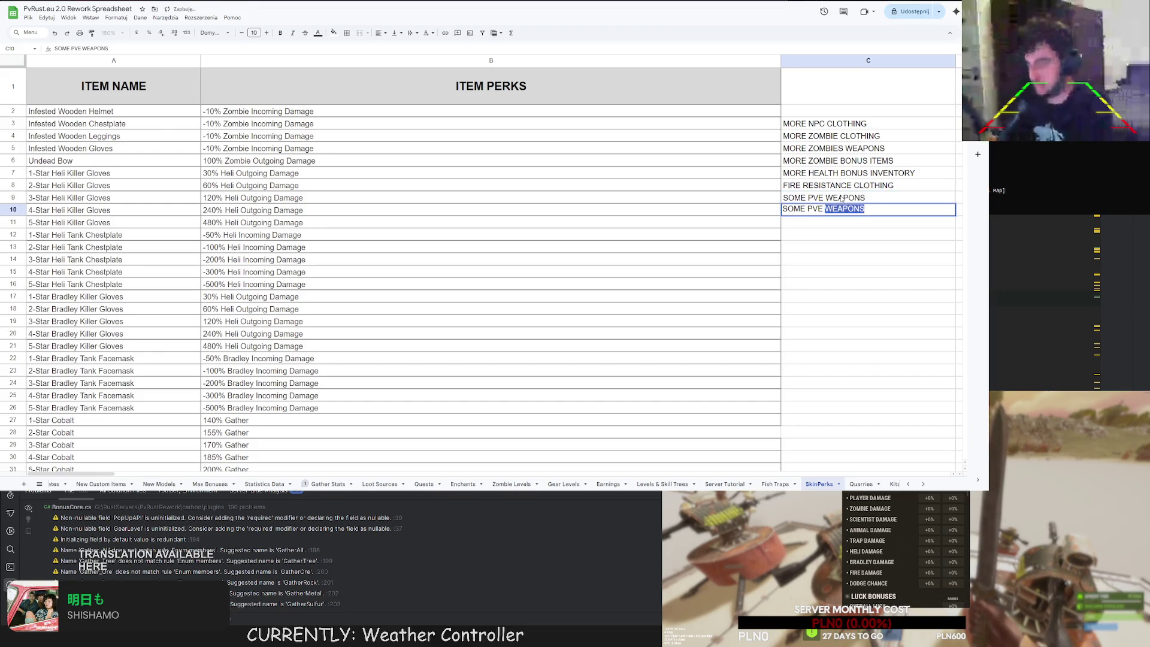
pyautogui.write('RESISTANCE')
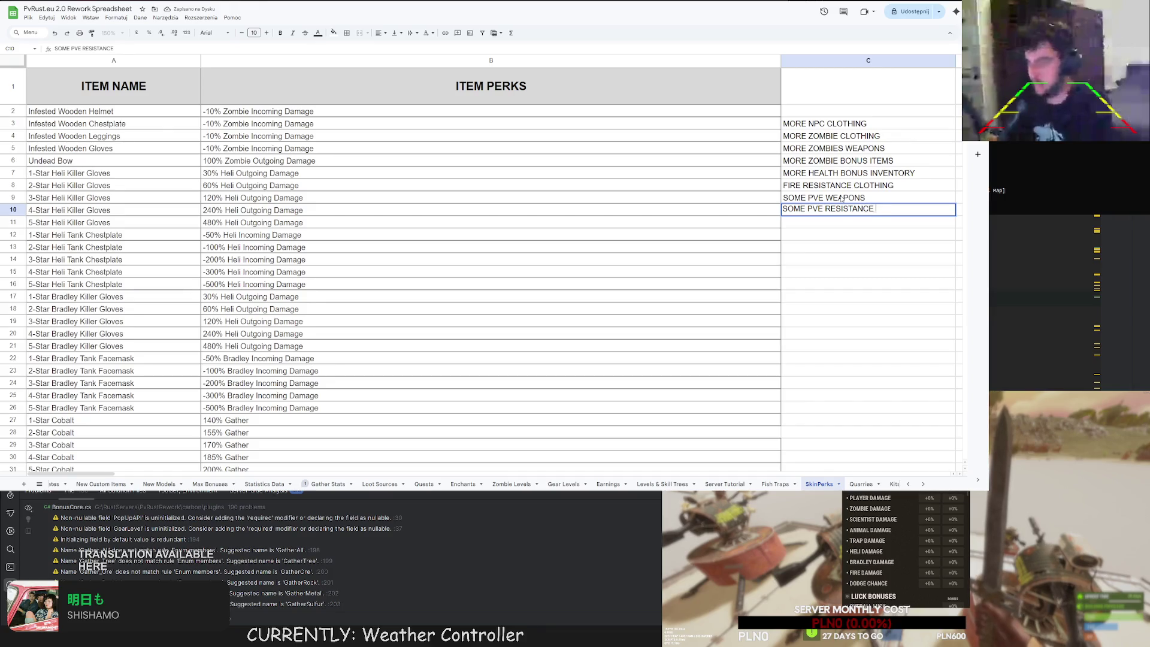
pyautogui.hotkey('ctrl', 'BackSpace')
pyautogui.hotkey('ctrl', 'BackSpace')
pyautogui.write('ANIMALK')
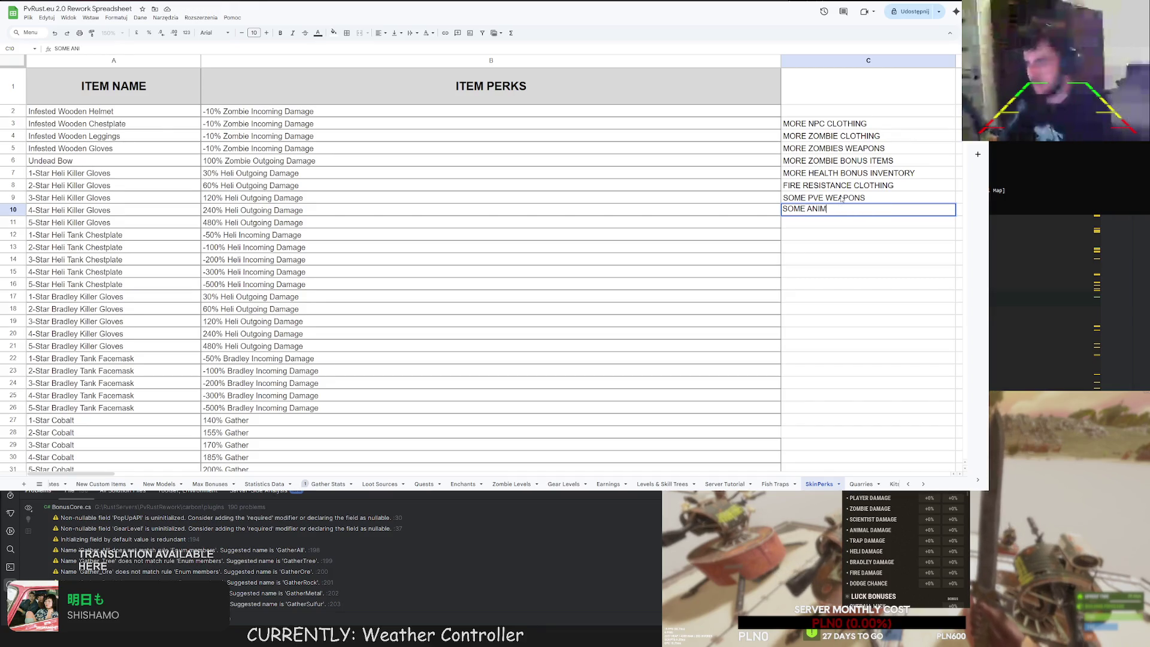
pyautogui.press('BackSpace')
pyautogui.press('BackSpace')
pyautogui.press('BackSpace')
pyautogui.write('RESISTANC')
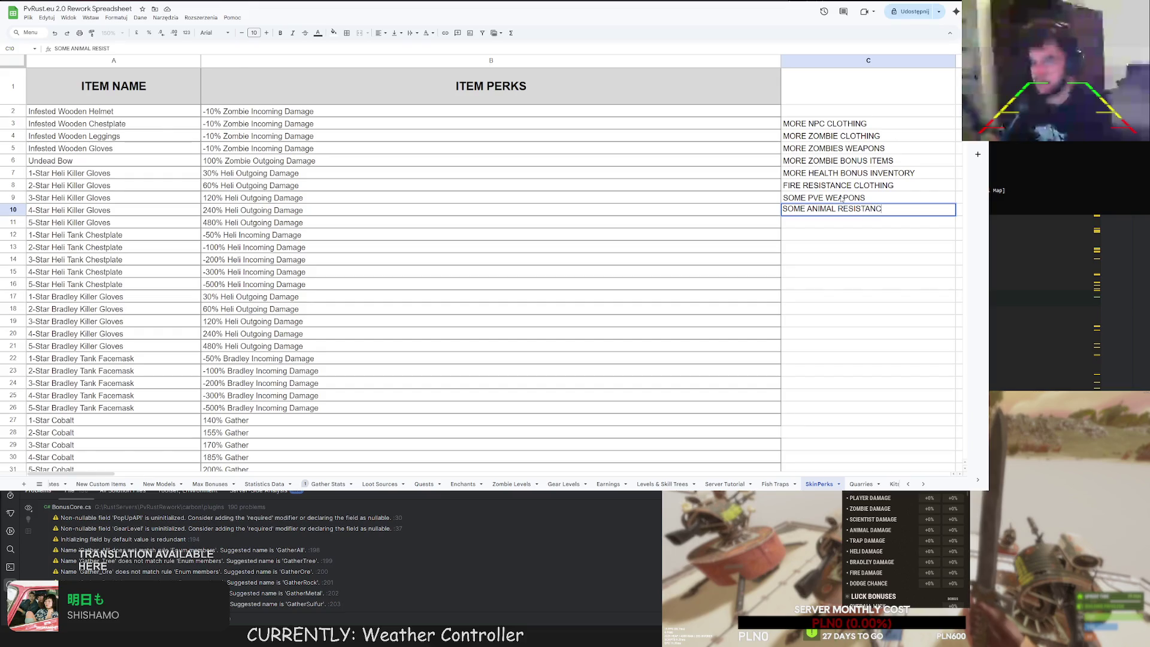
pyautogui.write('E CLOTHING')
pyautogui.press('Return')
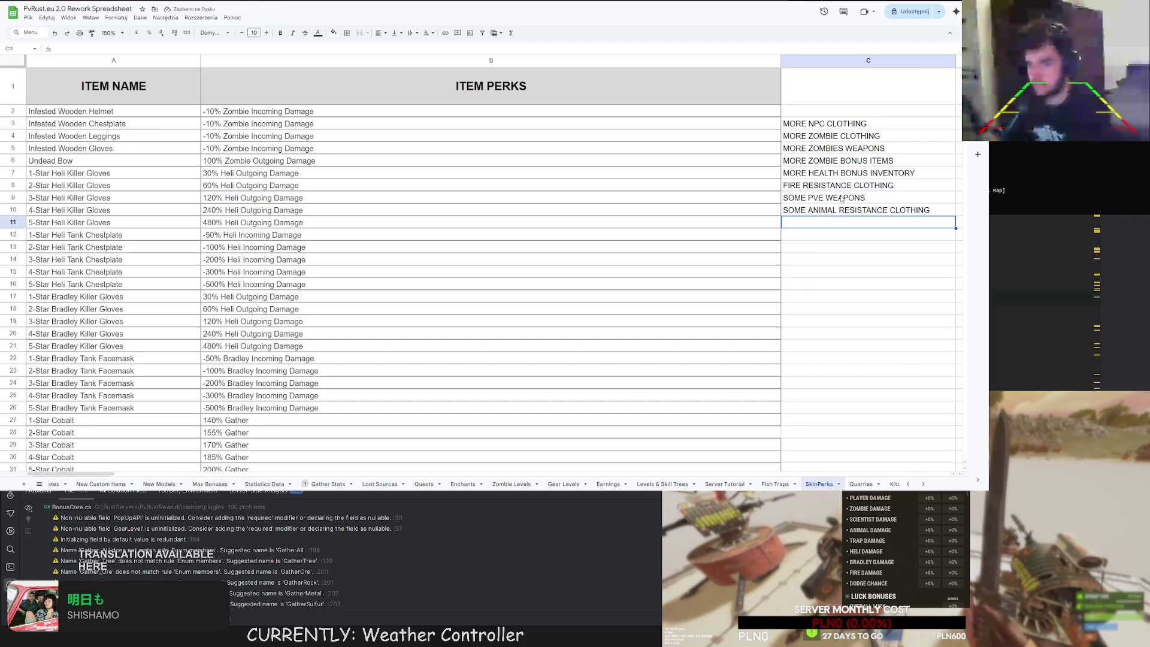
pyautogui.scroll(-10, 755, 199)
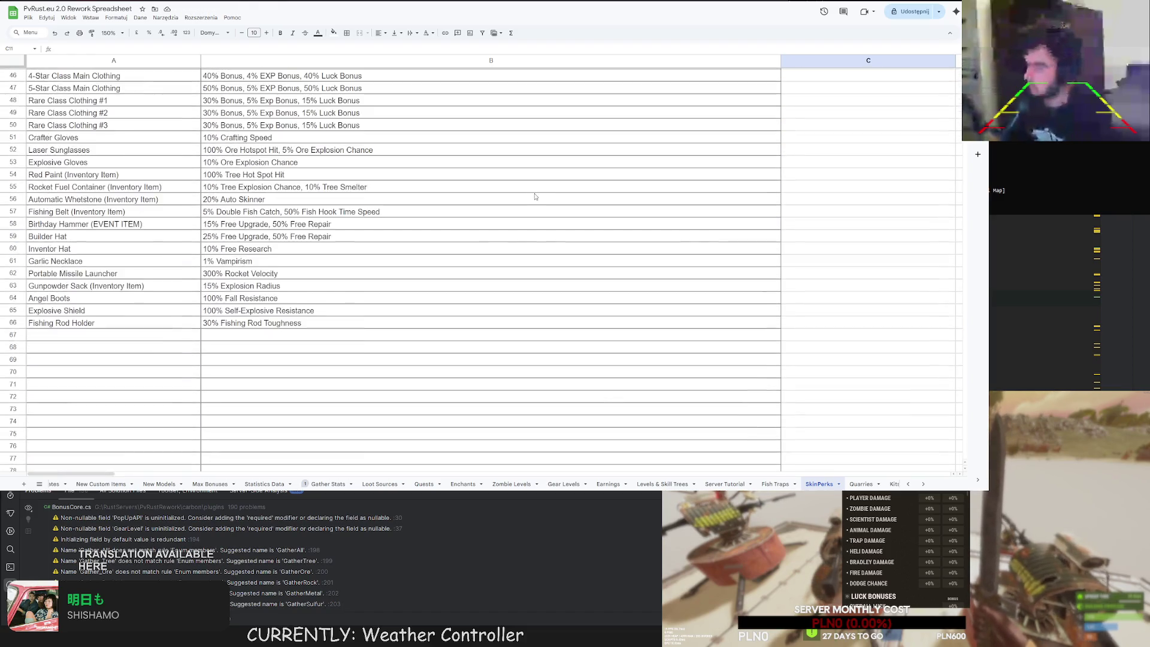
# Fill row 67 with Dog Training Hazmat in A67 and 100% Animal Damage Resistance in B67.
pyautogui.click(83, 220)
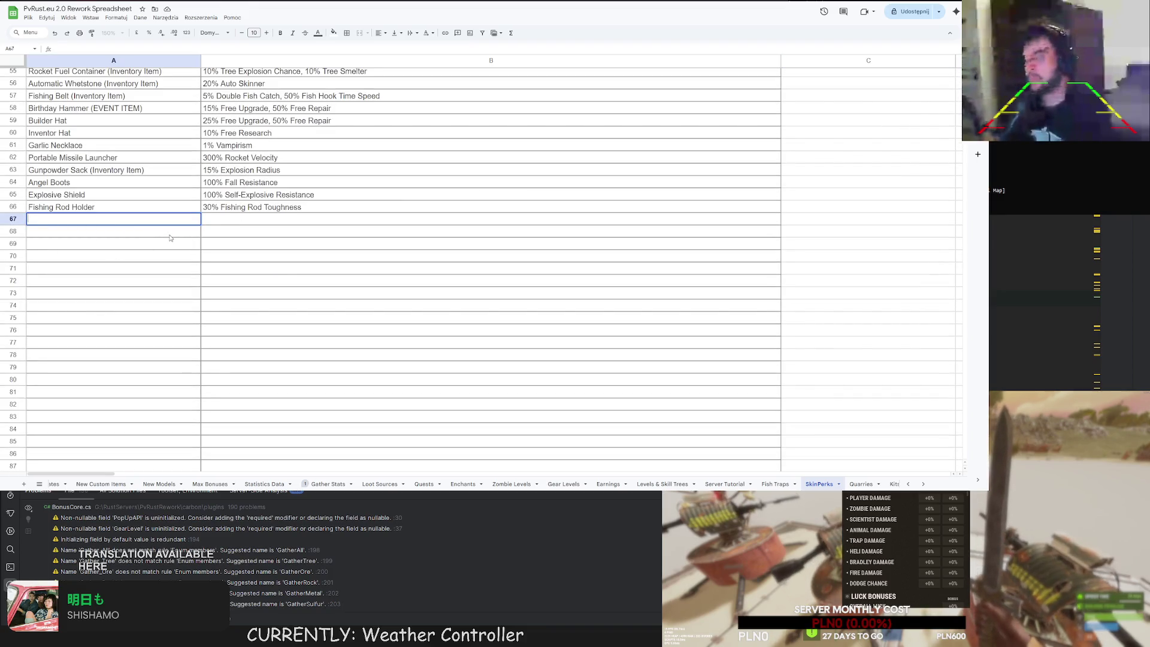
pyautogui.write('Dog Traini')
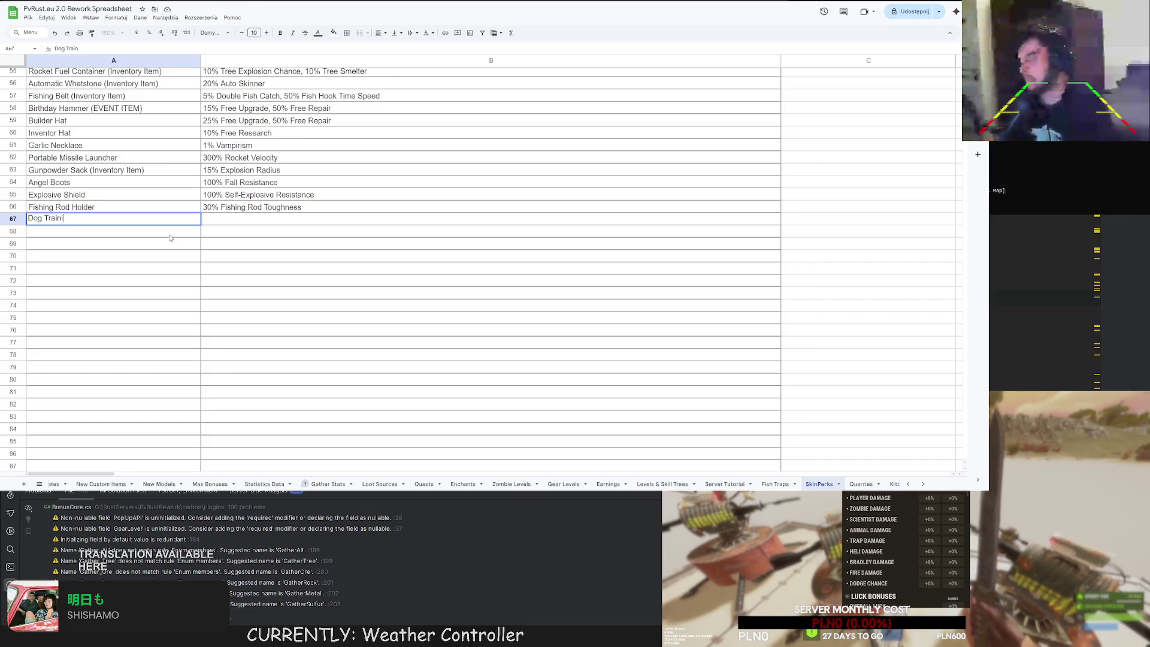
pyautogui.write('ng Hazmat')
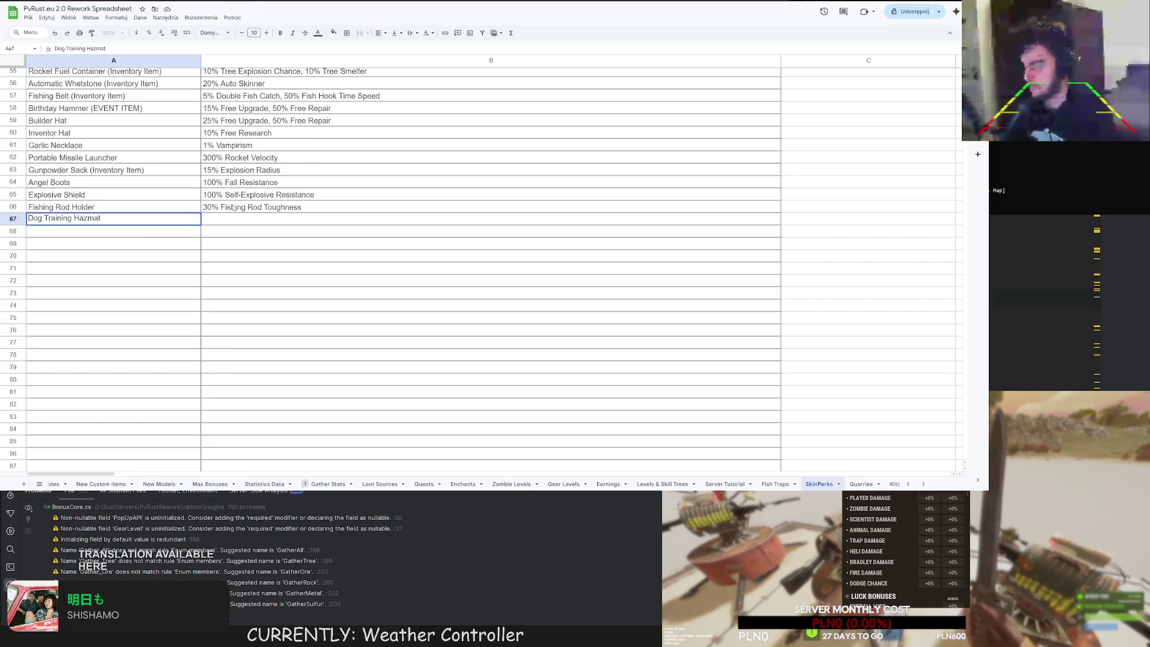
pyautogui.click(228, 217)
pyautogui.write('100% ')
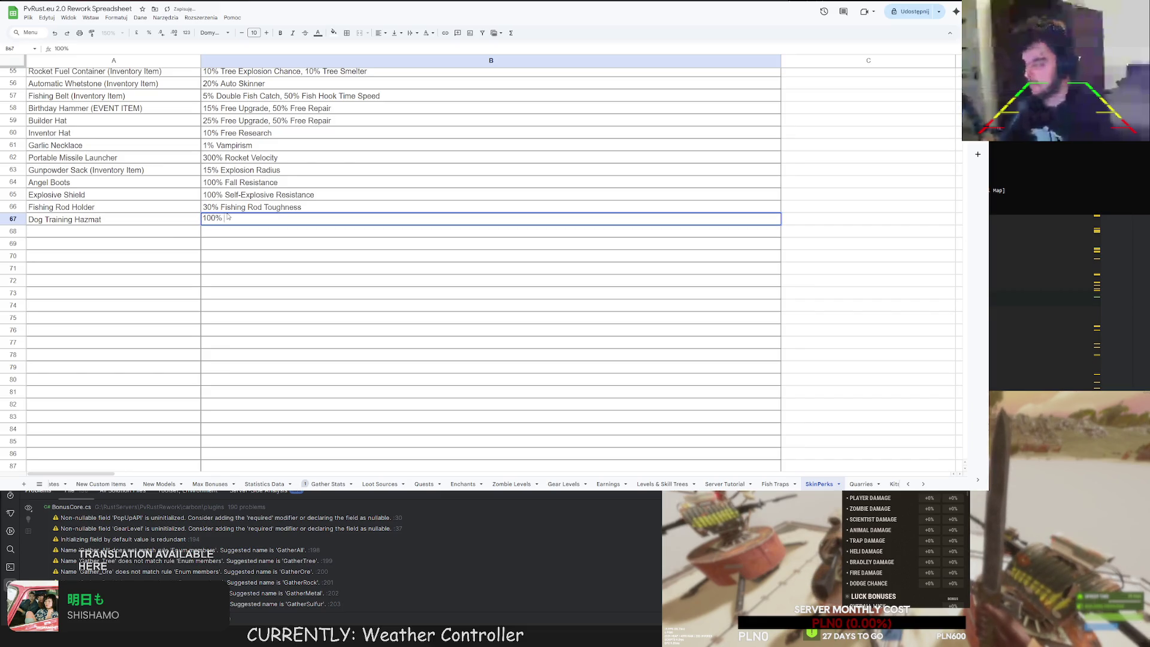
pyautogui.write('Animal Damage Resistance')
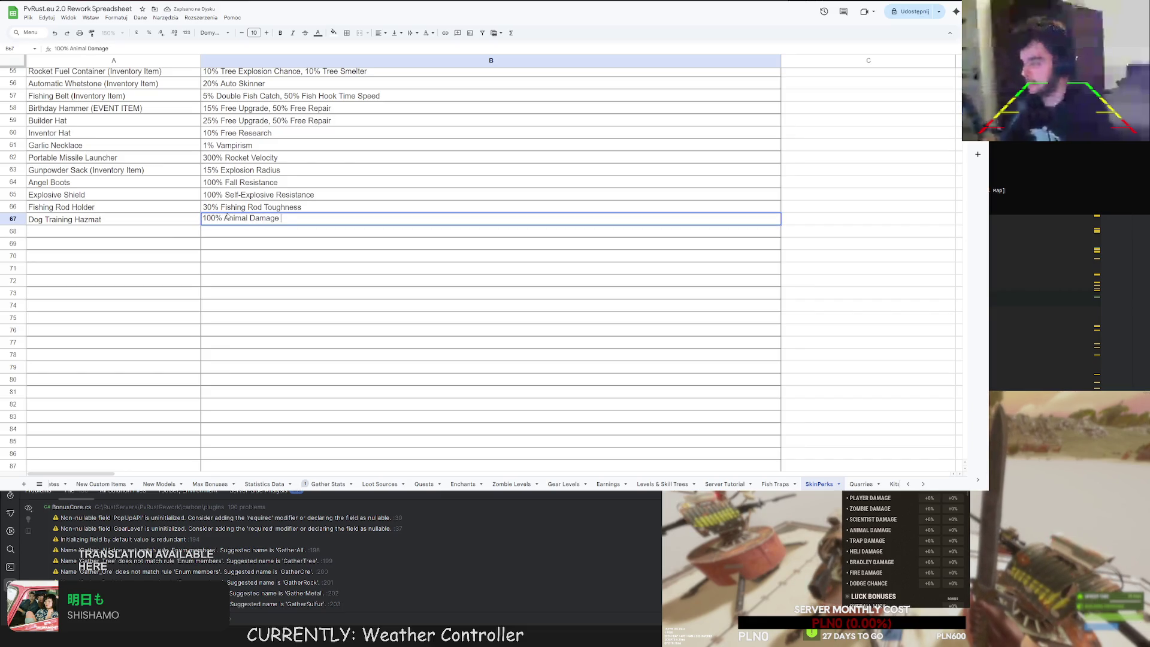
pyautogui.press('Return')
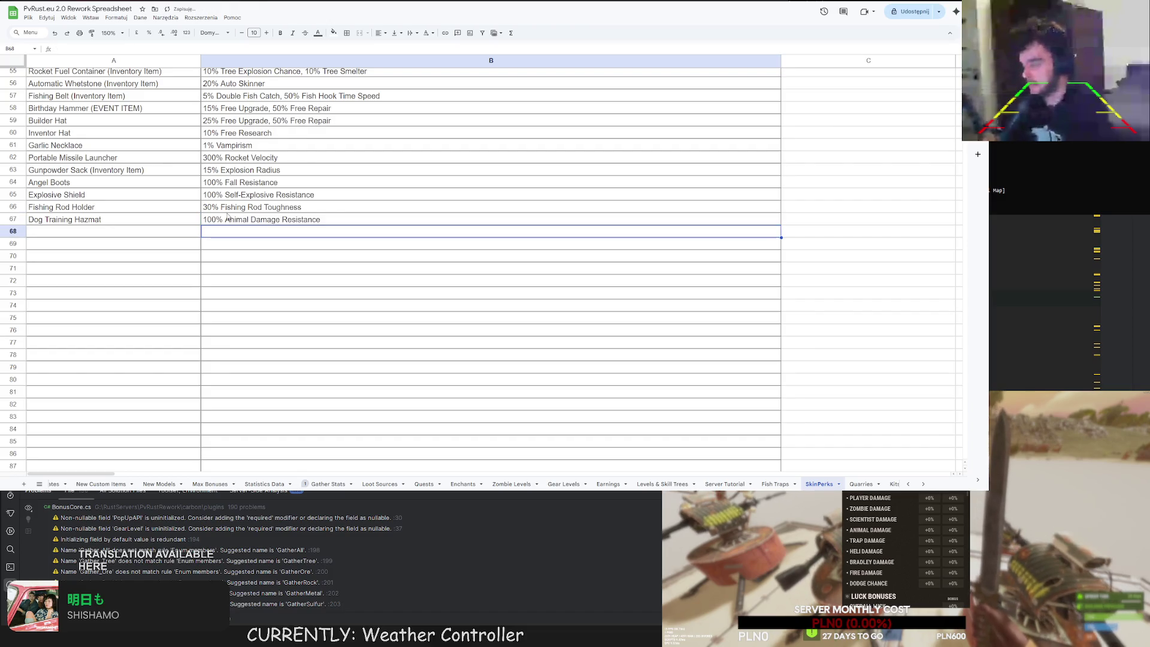
pyautogui.press('Left')
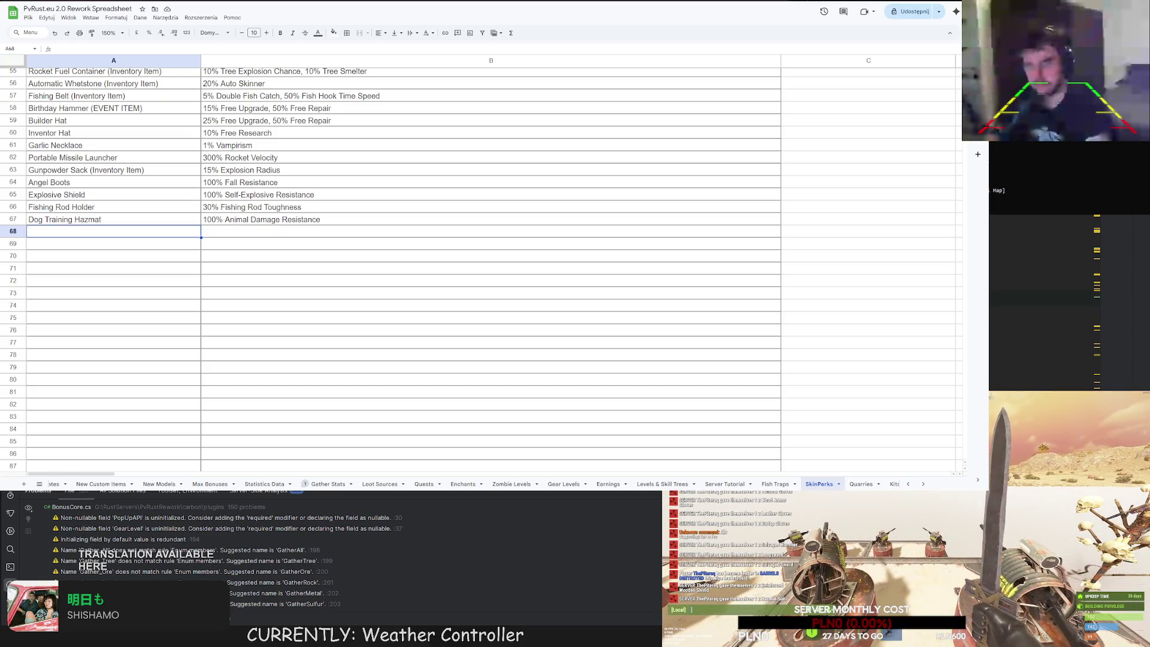
# Replace the C10 animal resistance entry with TRAP RESIST EQUIPMENT.
pyautogui.scroll(15, 479, 270)
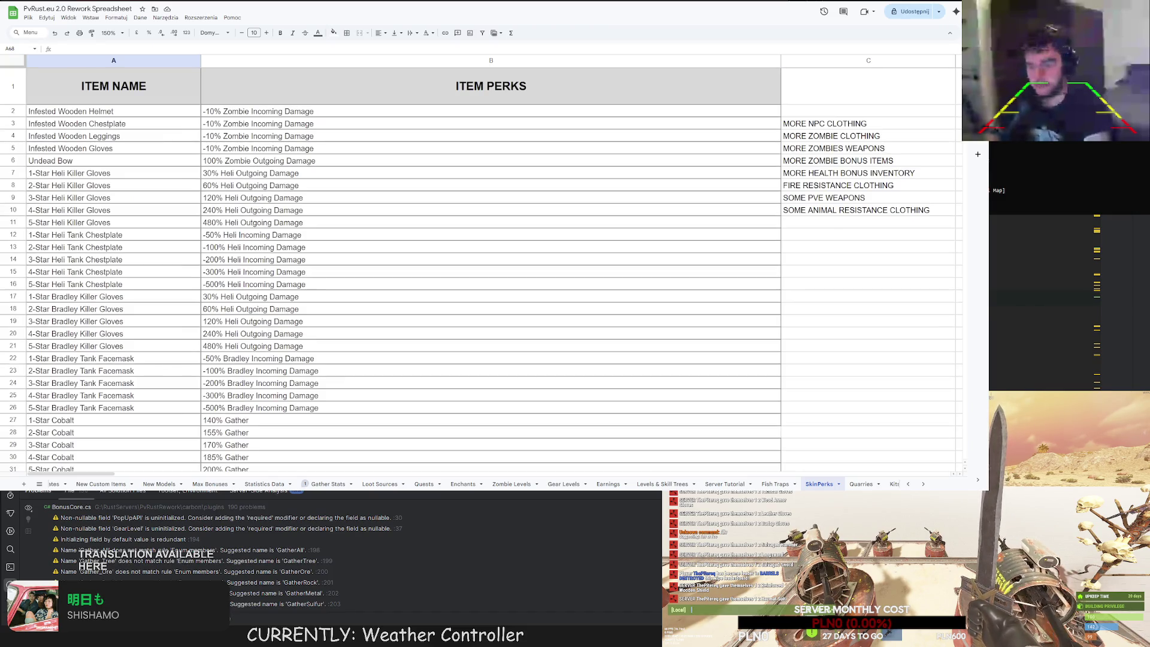
pyautogui.click(857, 209)
pyautogui.press('Delete')
pyautogui.click(840, 235)
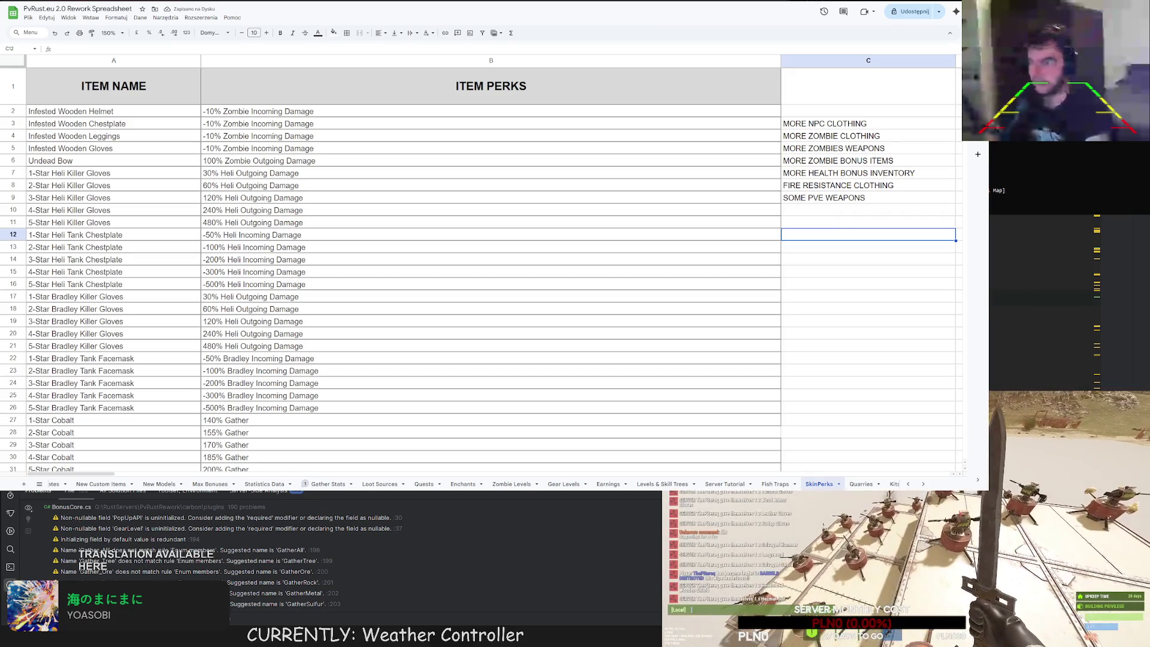
pyautogui.click(824, 210)
pyautogui.doubleClick(823, 200)
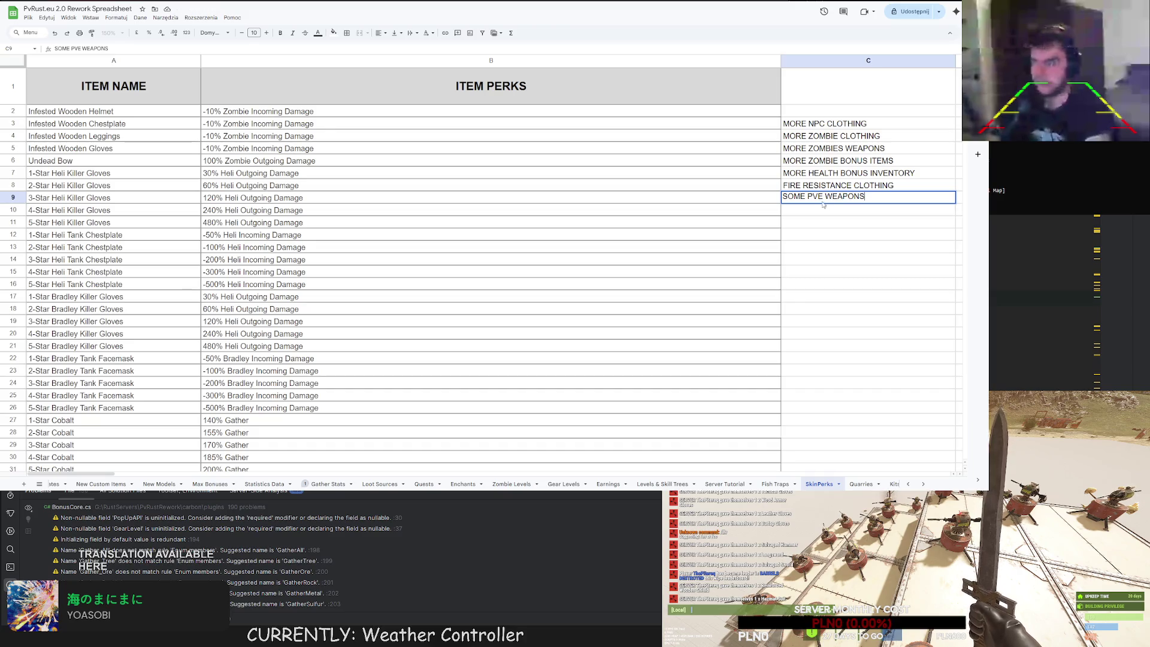
pyautogui.click(826, 209)
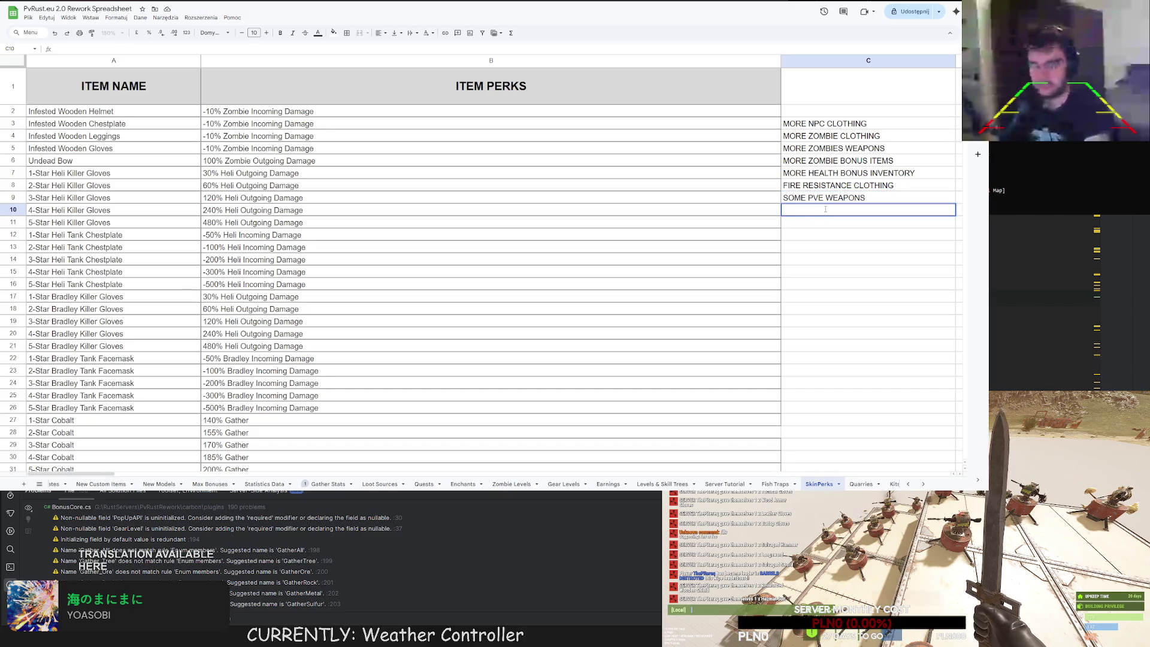
pyautogui.write('TRAP RESIST ')
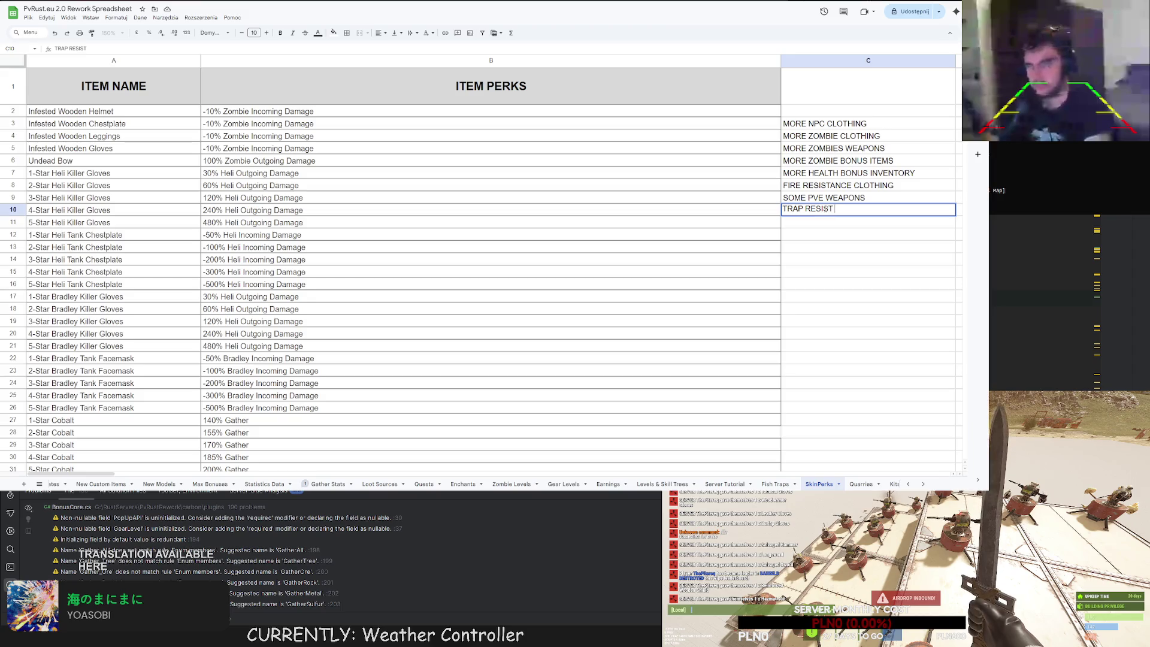
pyautogui.write('EQUIPMENT')
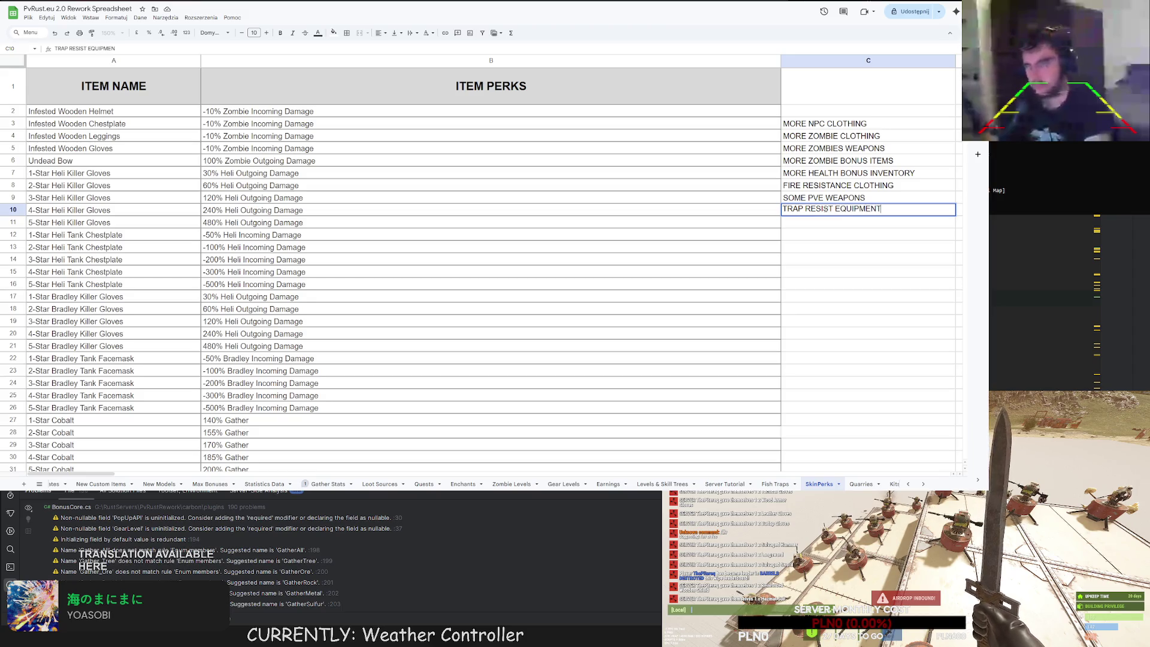
pyautogui.press('Return')
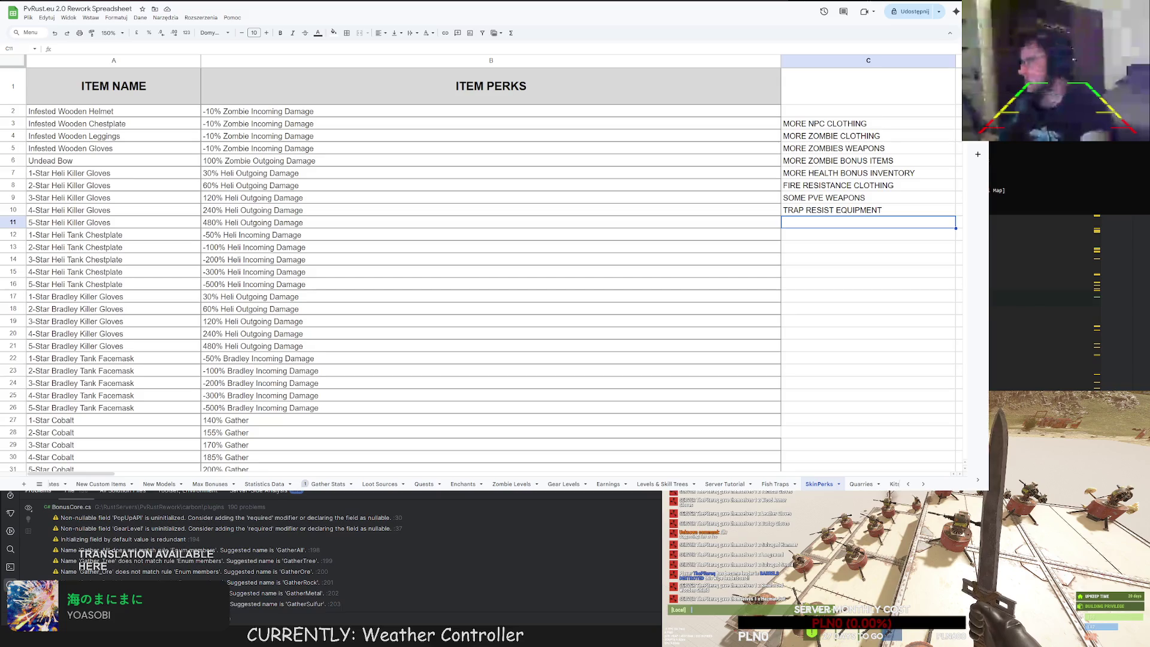
# Add PVP WEAPONS AND CLOTHING in C11 below it.
pyautogui.doubleClick(829, 223)
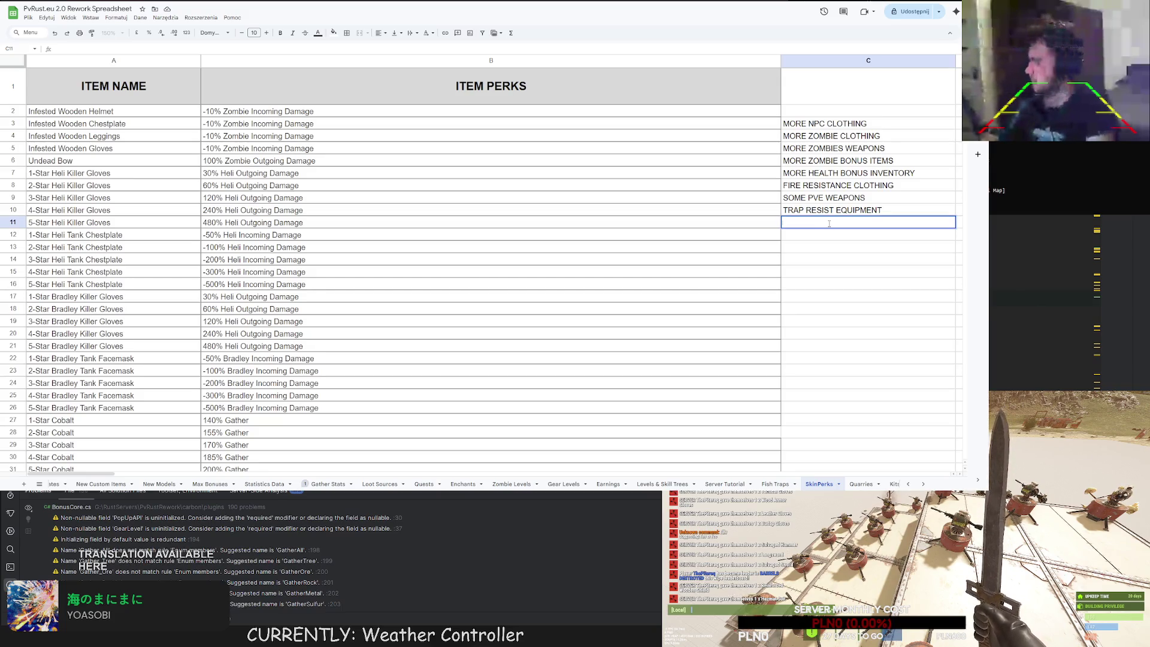
pyautogui.write('PVP WEAPO')
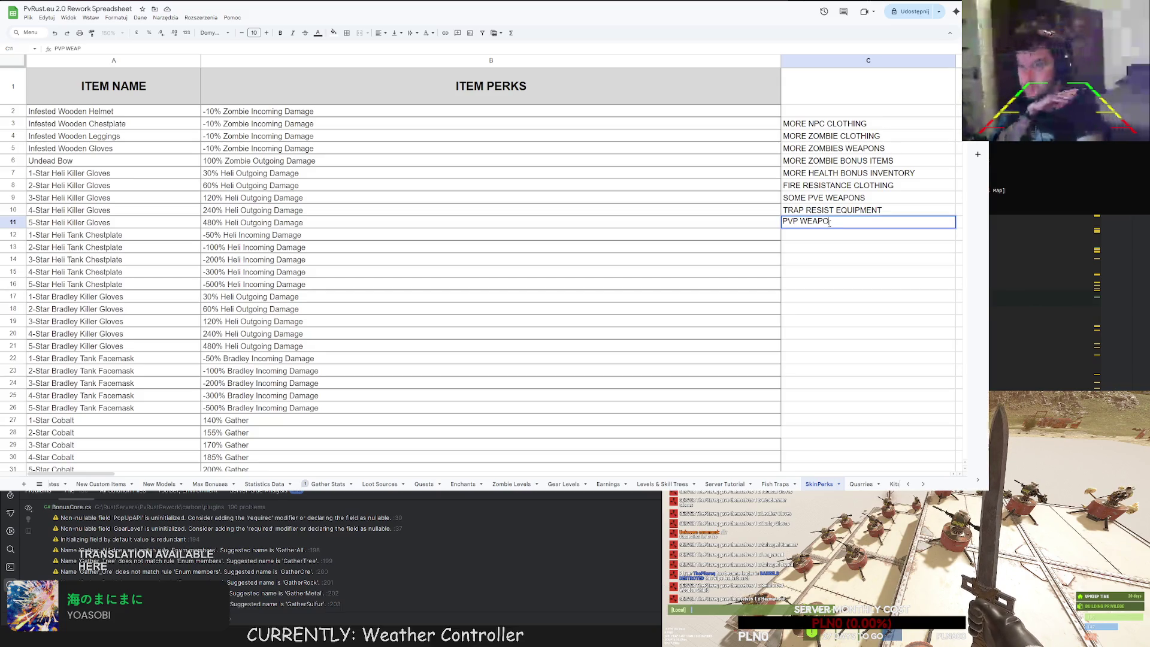
pyautogui.write('NS AND CLOTHING')
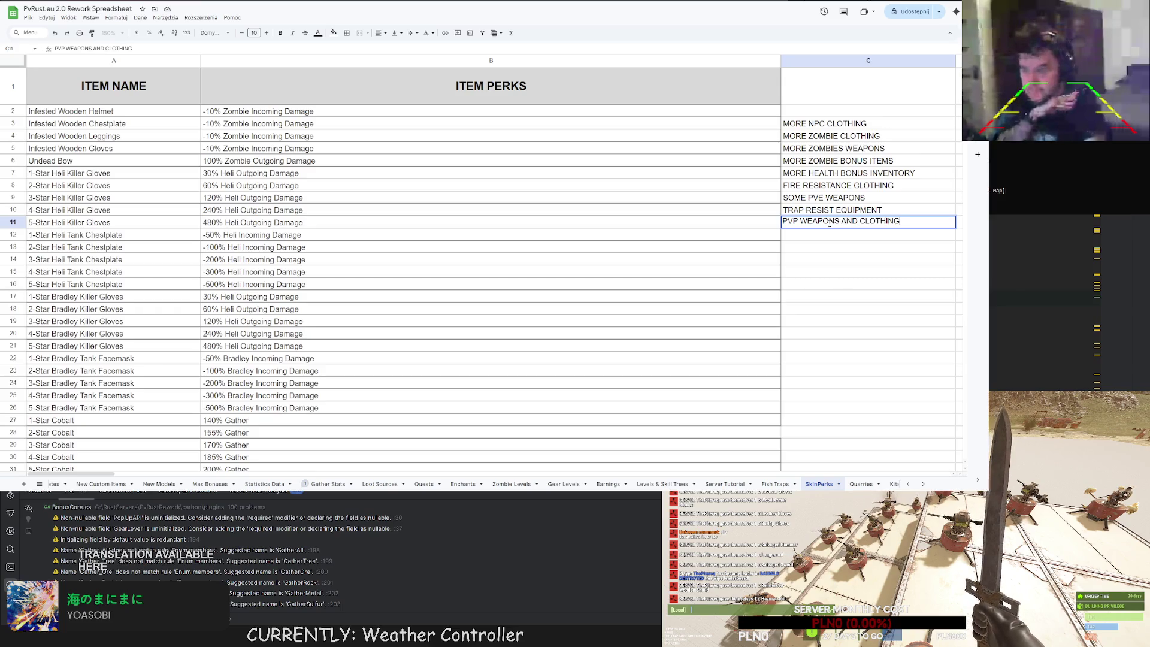
pyautogui.press('Return')
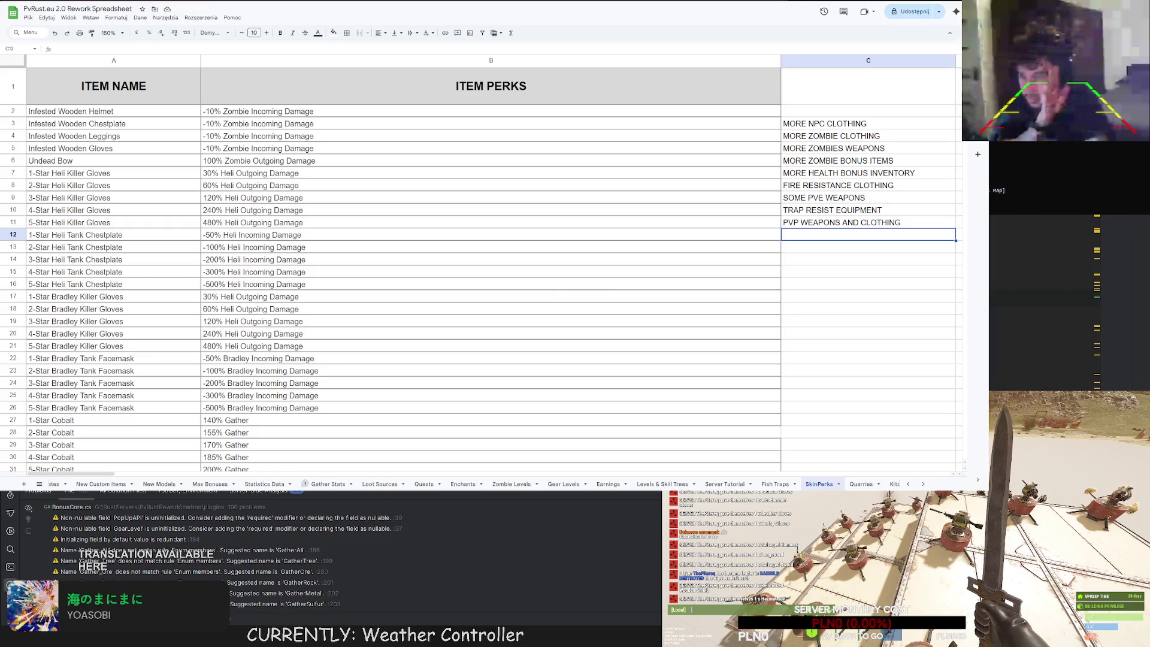
pyautogui.doubleClick(904, 237)
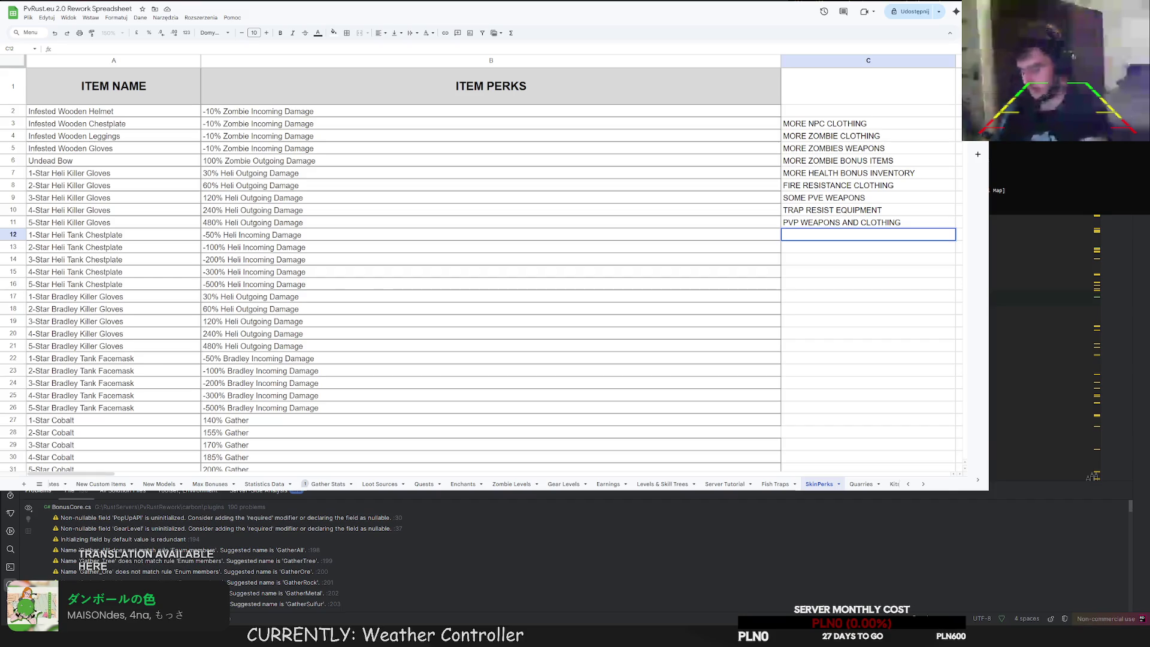
pyautogui.hotkey('alt', 'Tab')
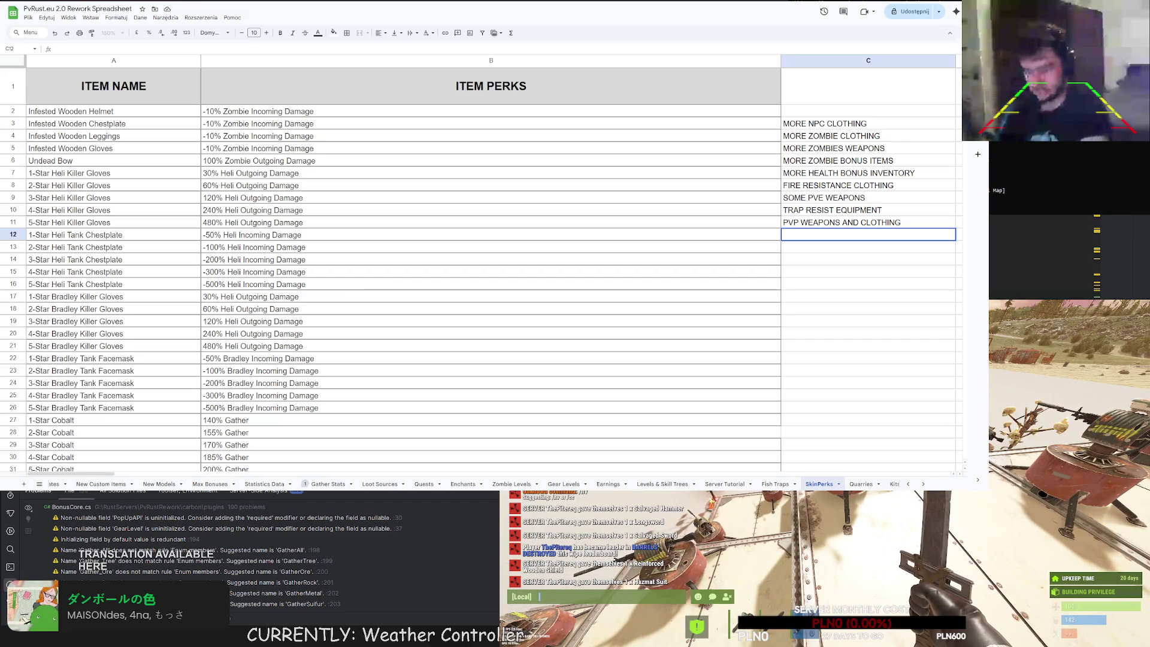
pyautogui.press('Escape')
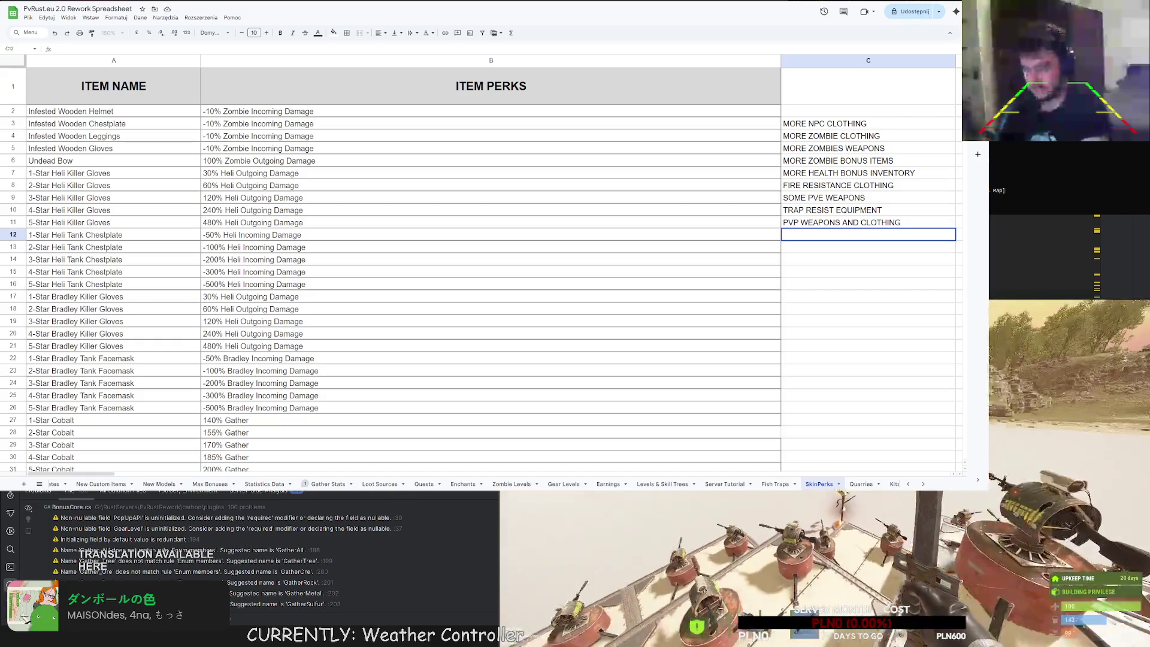
pyautogui.press('Tab')
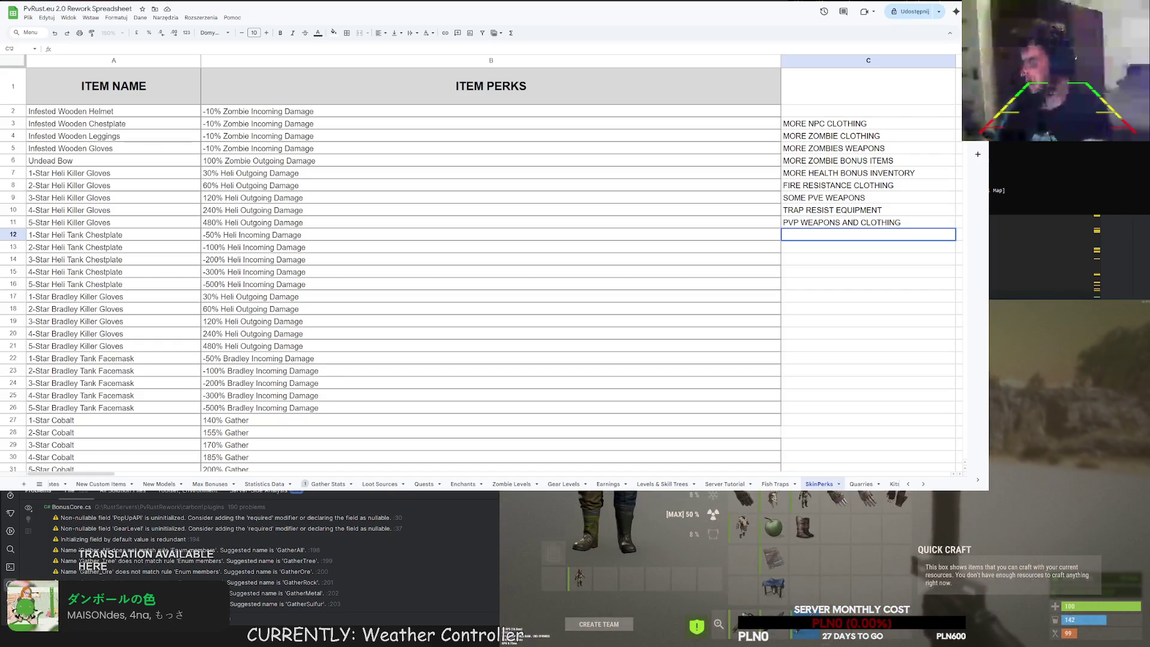
pyautogui.press('Tab')
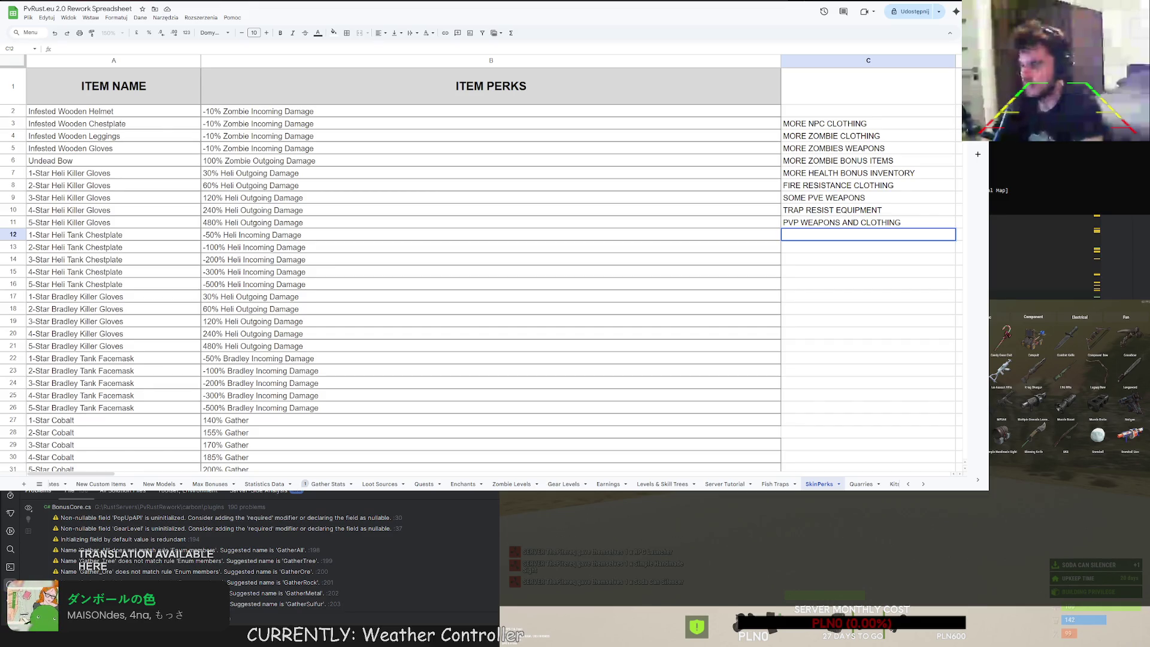
pyautogui.press('Escape')
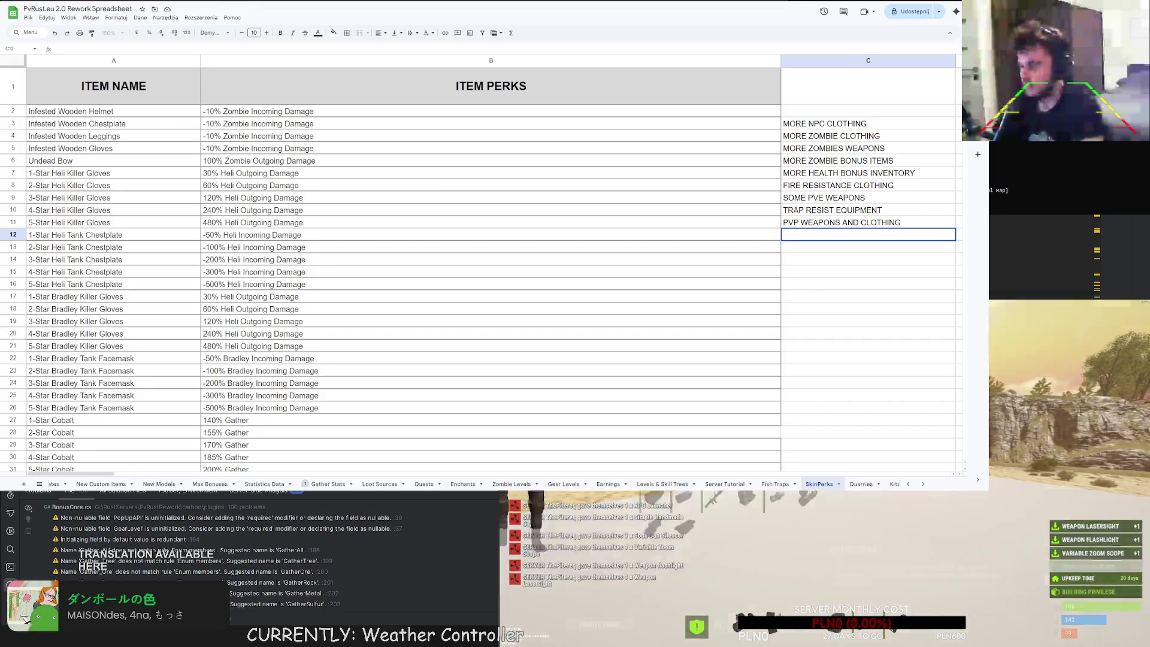
pyautogui.press('Tab')
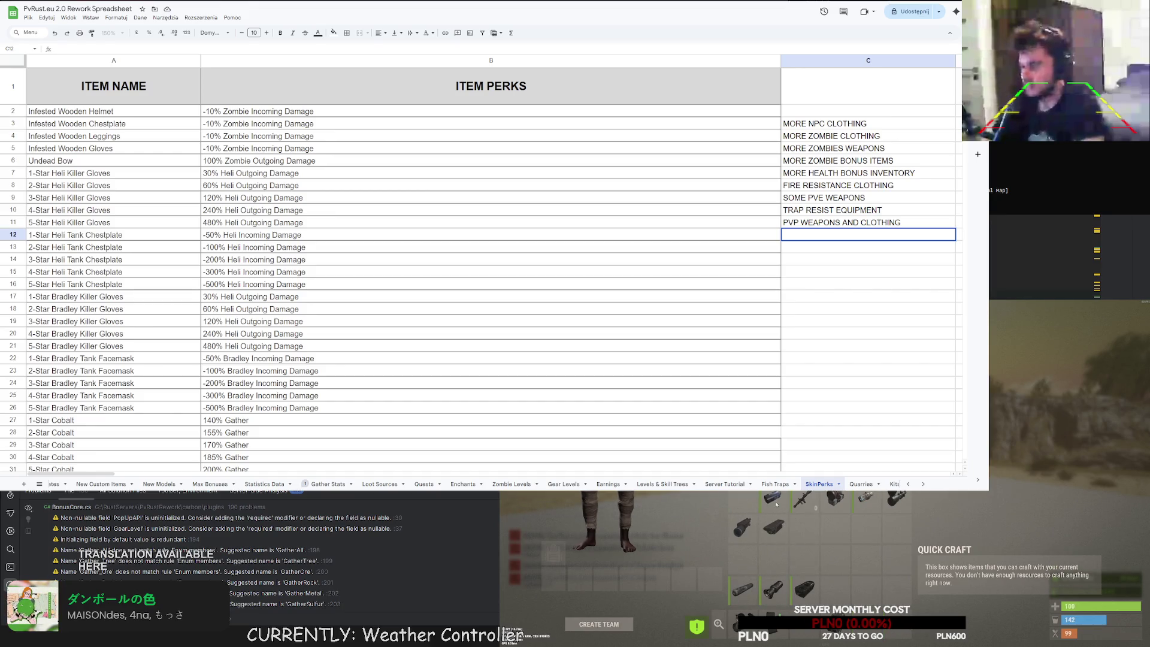
pyautogui.moveTo(860, 506); pyautogui.dragTo(847, 602)
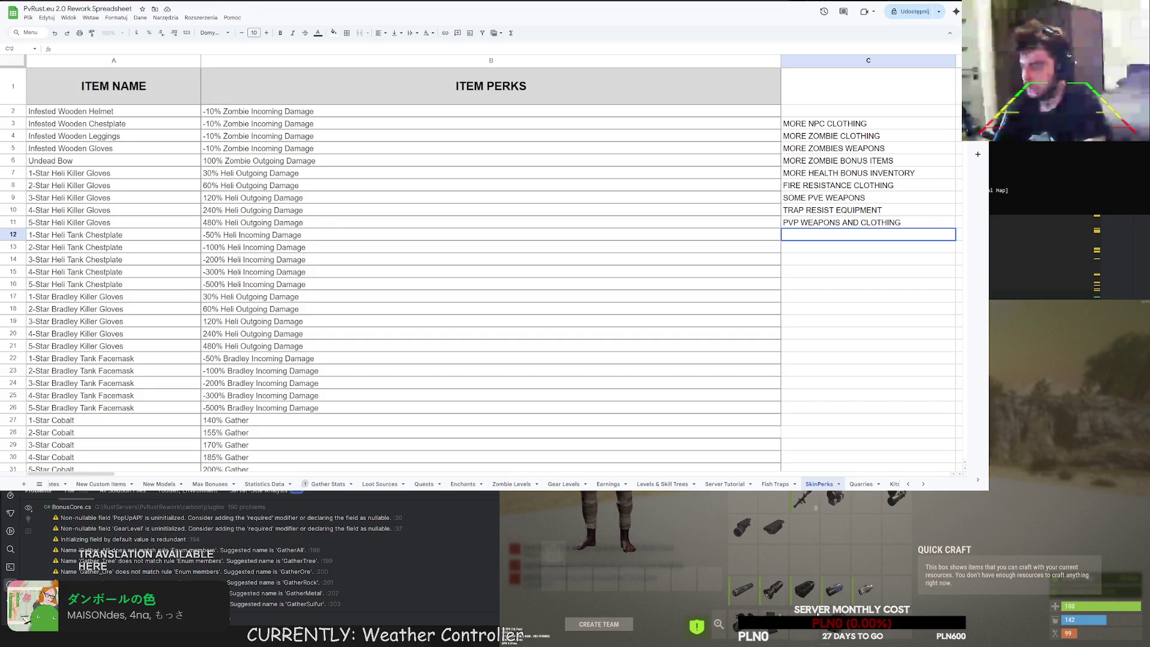
pyautogui.moveTo(761, 592)
pyautogui.mouseDown()
pyautogui.moveTo(743, 591)
pyautogui.moveTo(780, 592)
pyautogui.mouseUp()
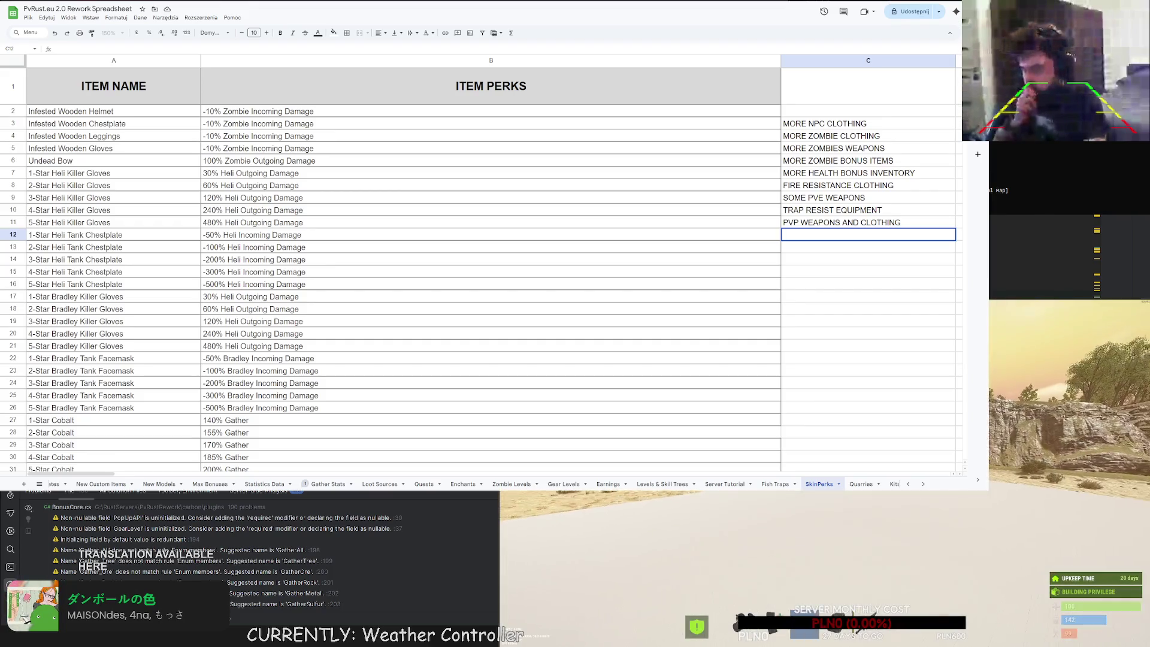
pyautogui.press('Tab')
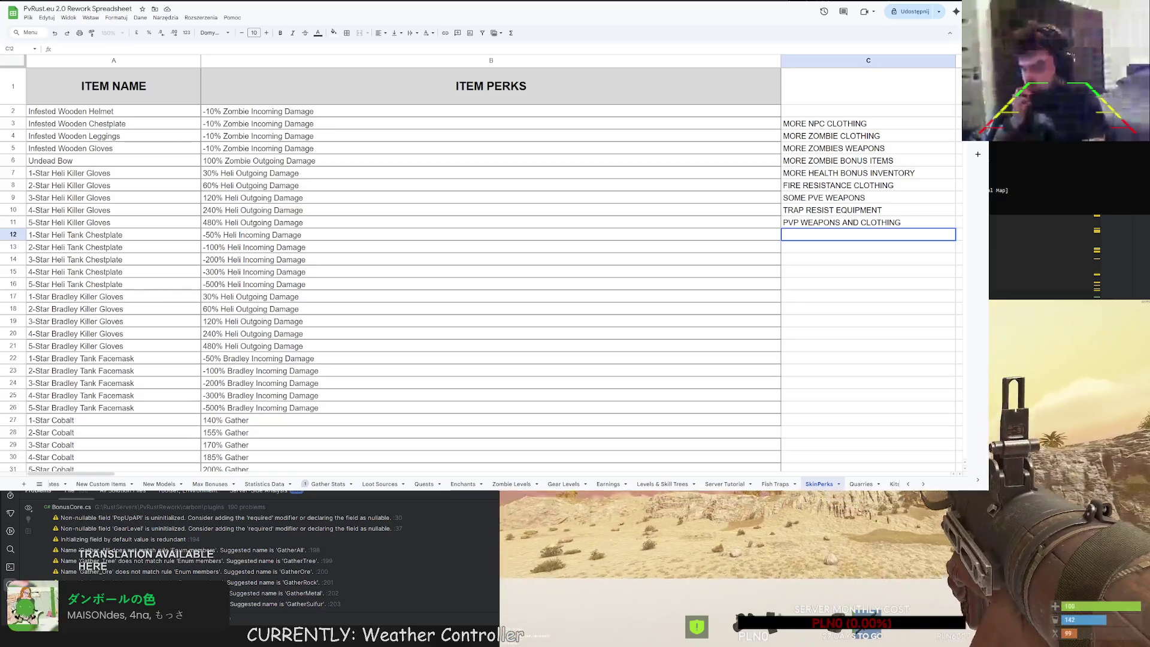
pyautogui.write('q')
pyautogui.write('rocke')
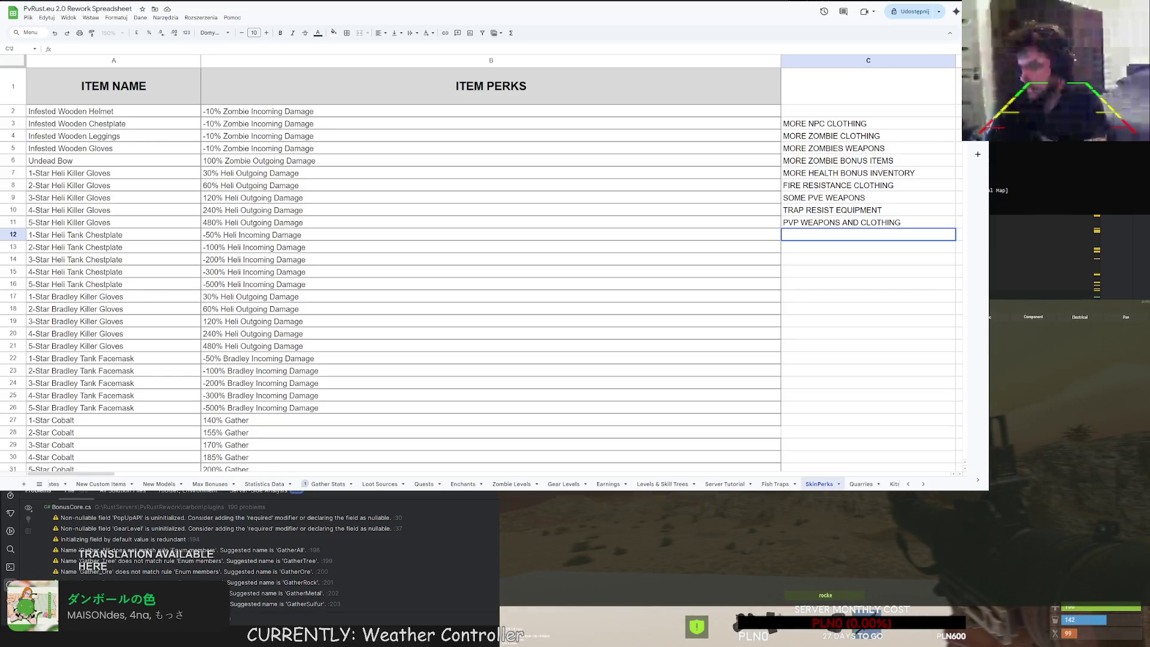
pyautogui.press('Return')
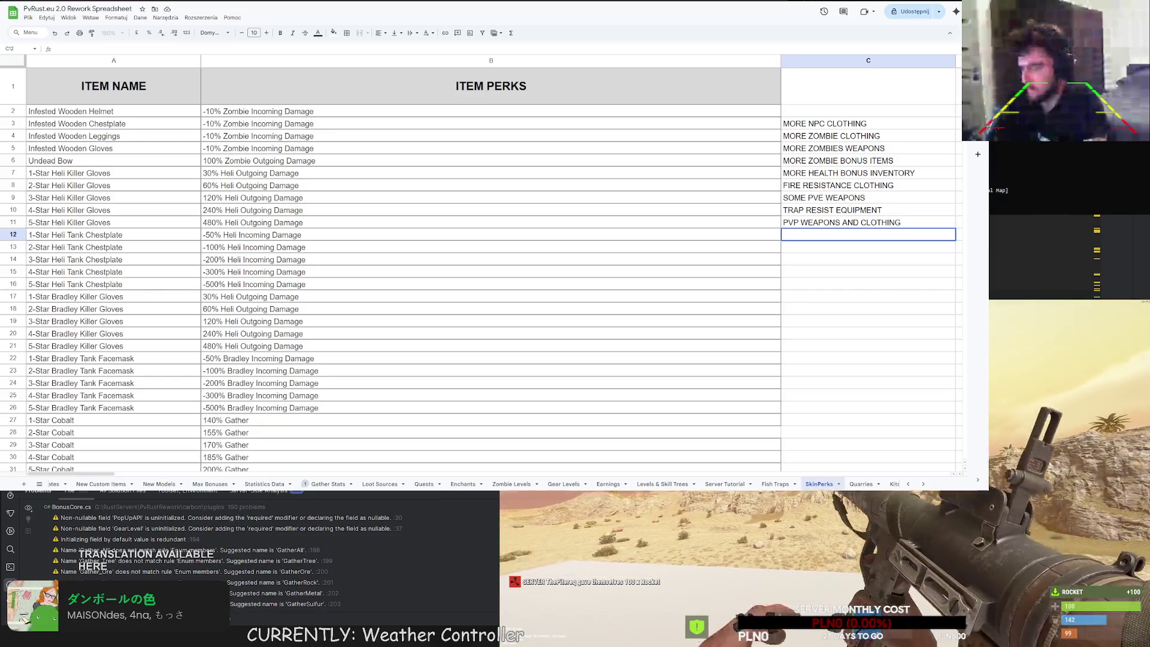
pyautogui.press('r')
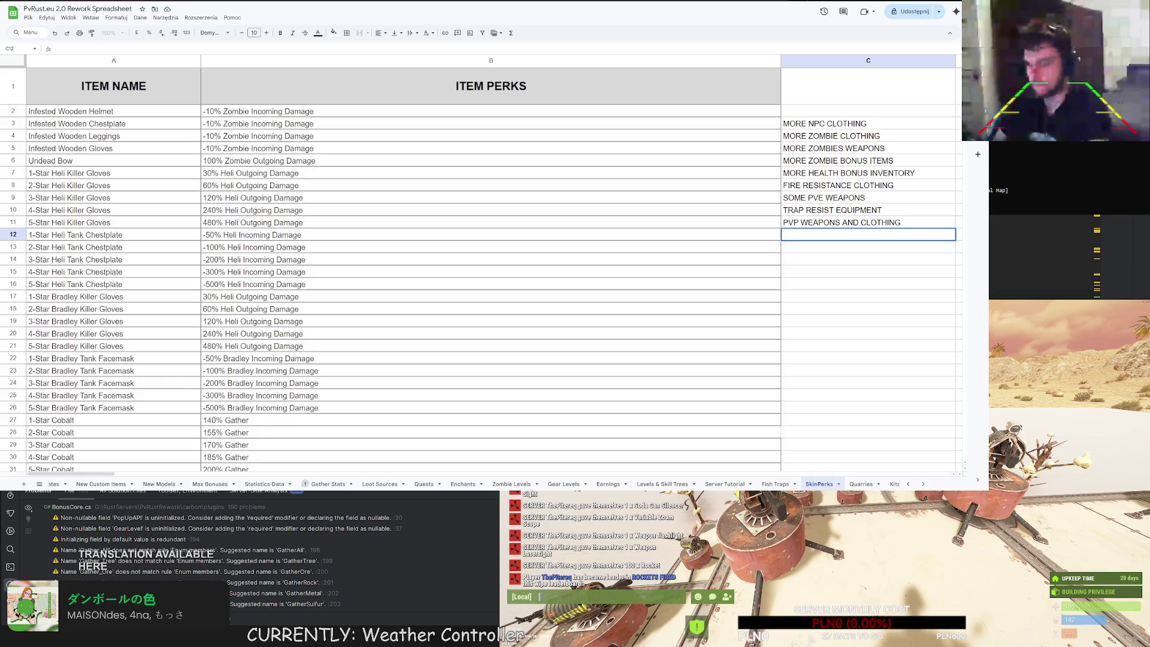
pyautogui.scroll(-5, 534, 321)
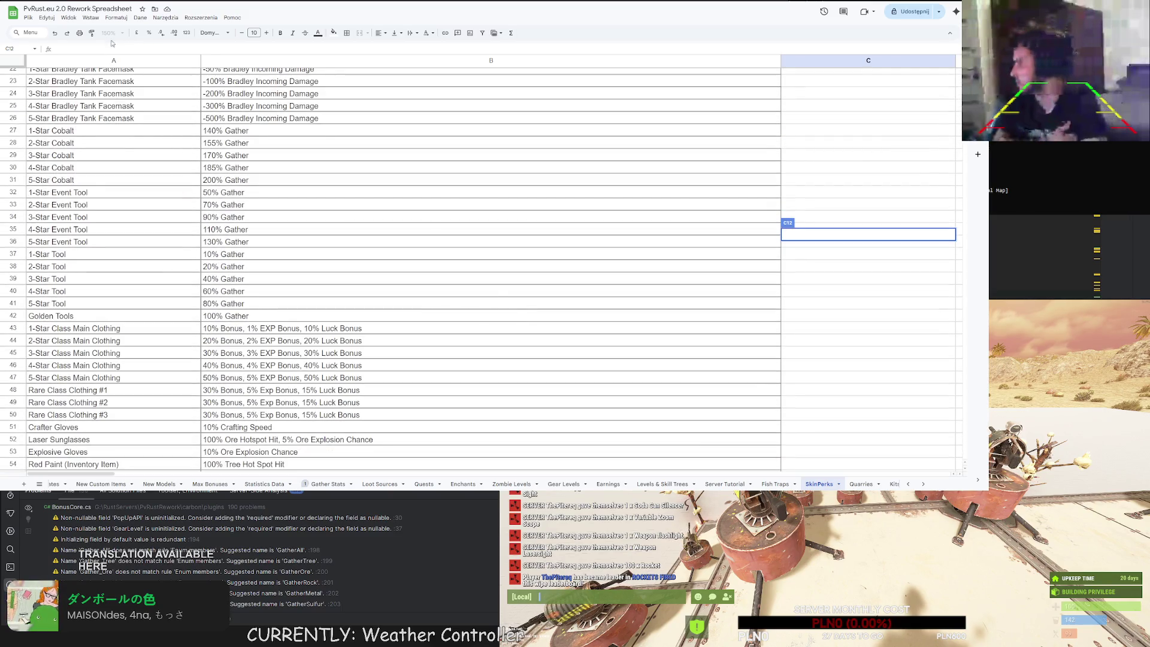
# Set the SkinPerks sheet zoom to 100%.
pyautogui.click(420, 167)
pyautogui.click(114, 32)
pyautogui.click(117, 89)
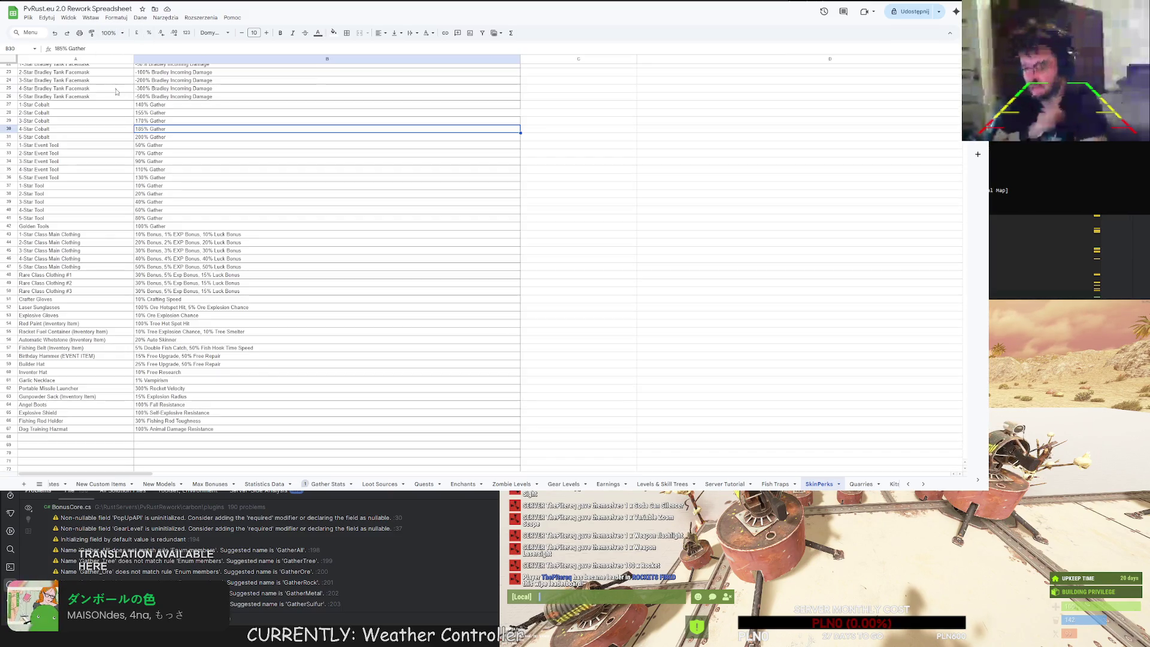
pyautogui.click(578, 252)
pyautogui.click(707, 187)
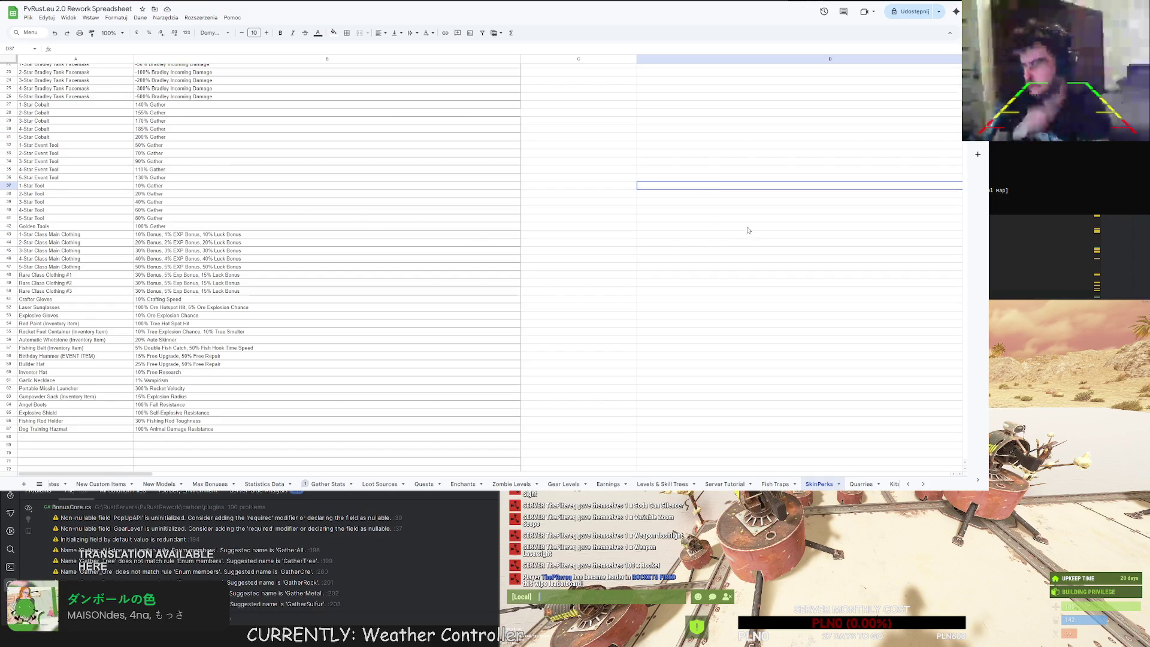
# Scroll through the item list to review it down to Dog Training Hazmat in row 67.
pyautogui.scroll(-2, 719, 234)
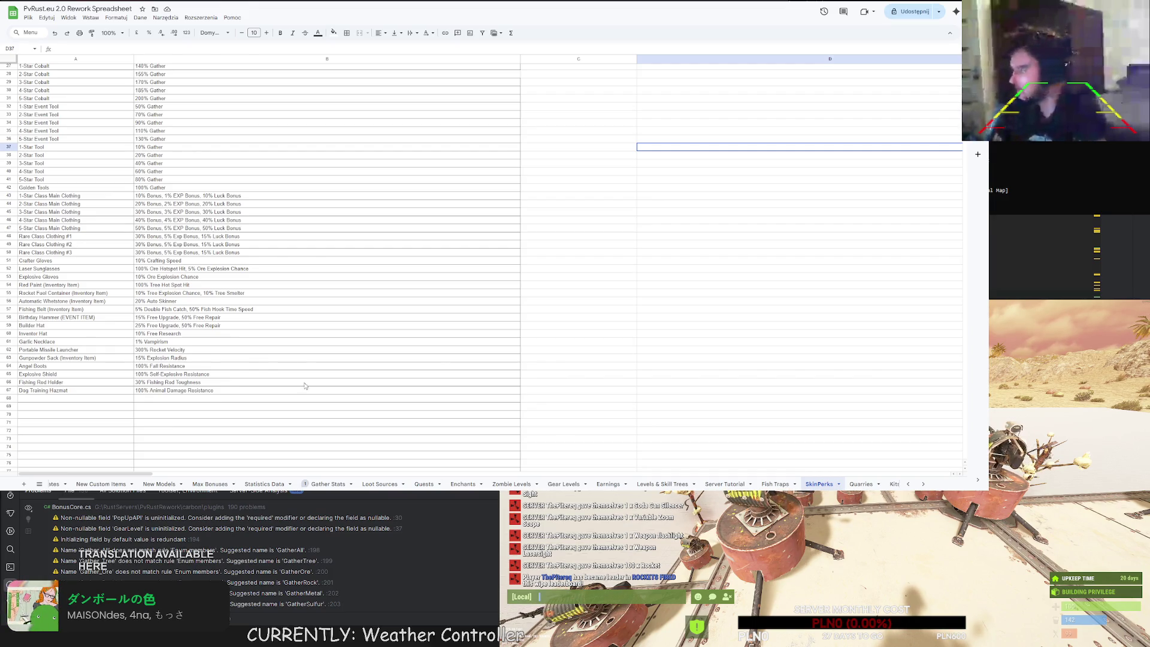
pyautogui.scroll(10, 603, 264)
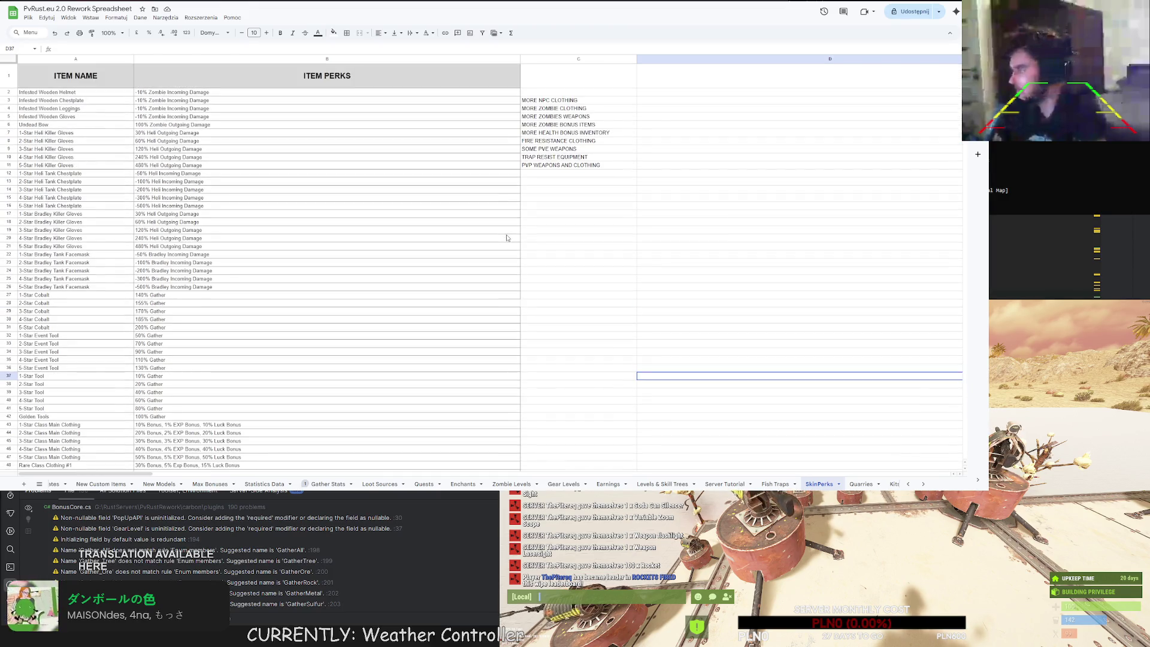
pyautogui.scroll(-5, 443, 250)
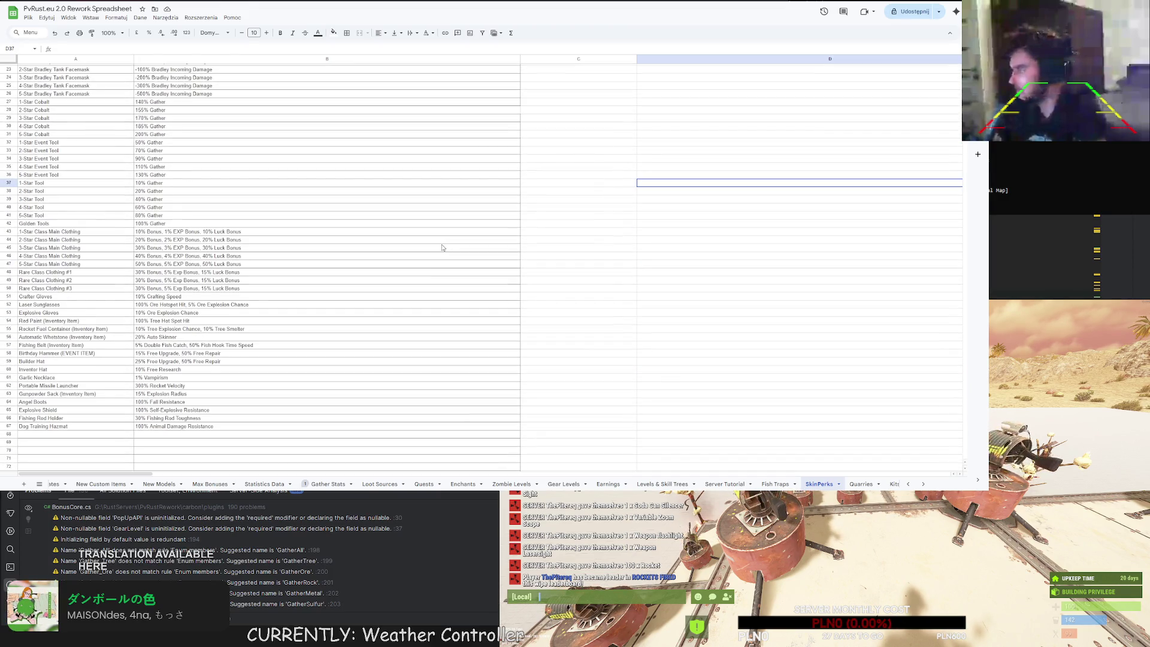
pyautogui.click(389, 183)
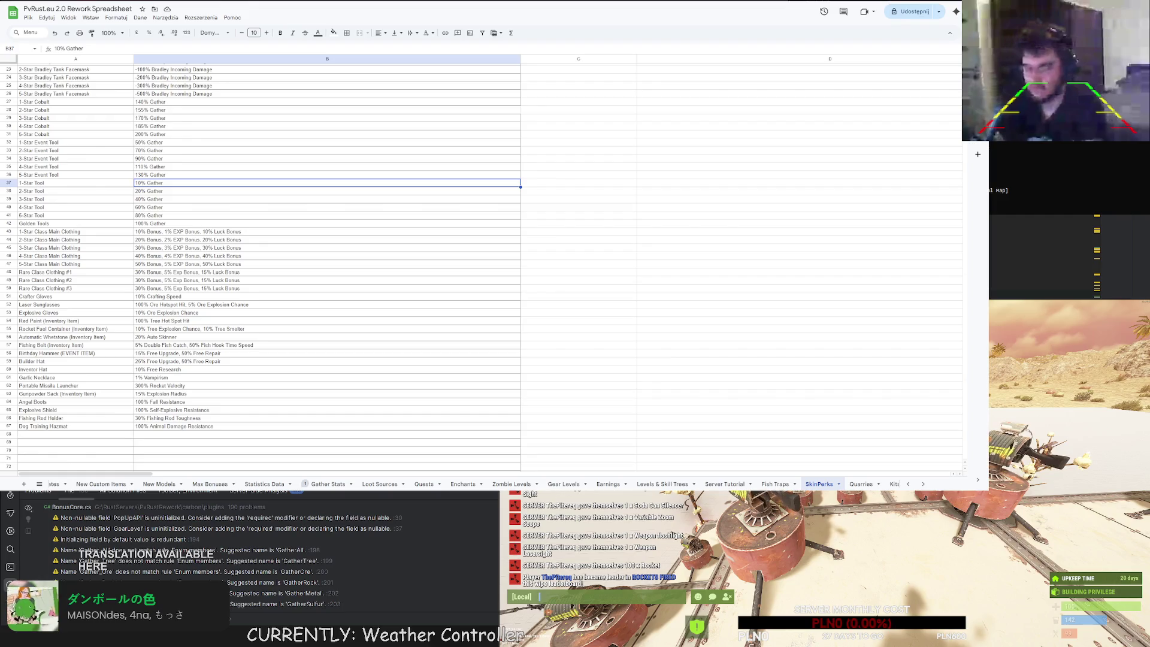
pyautogui.scroll(3, 299, 264)
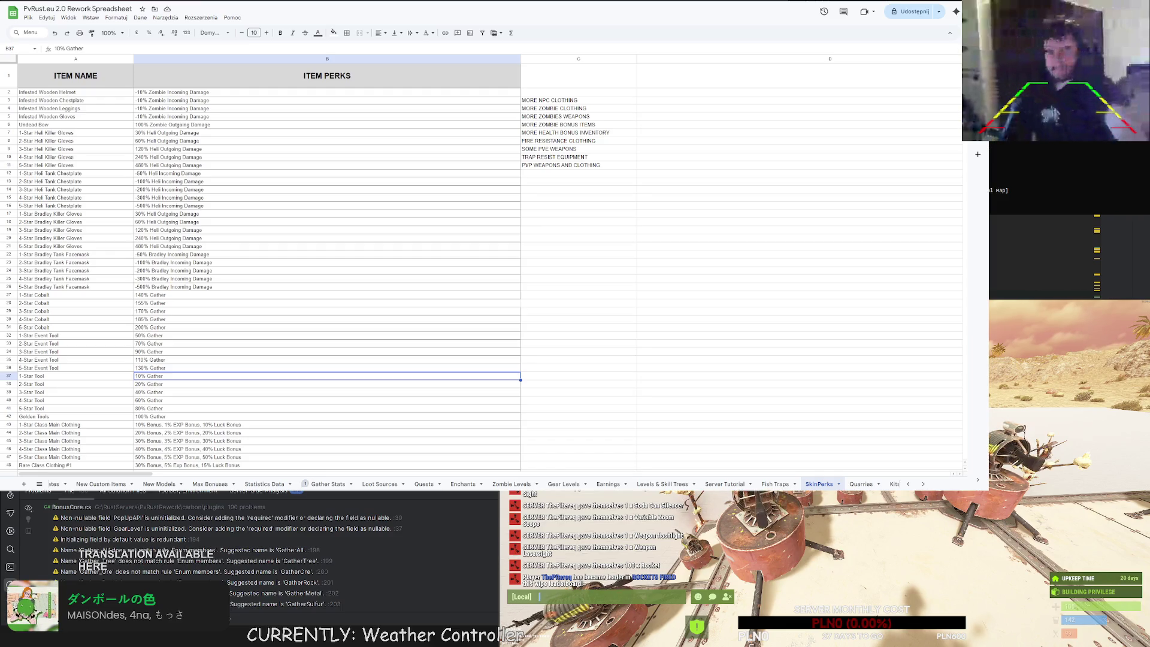
pyautogui.scroll(-3, 300, 269)
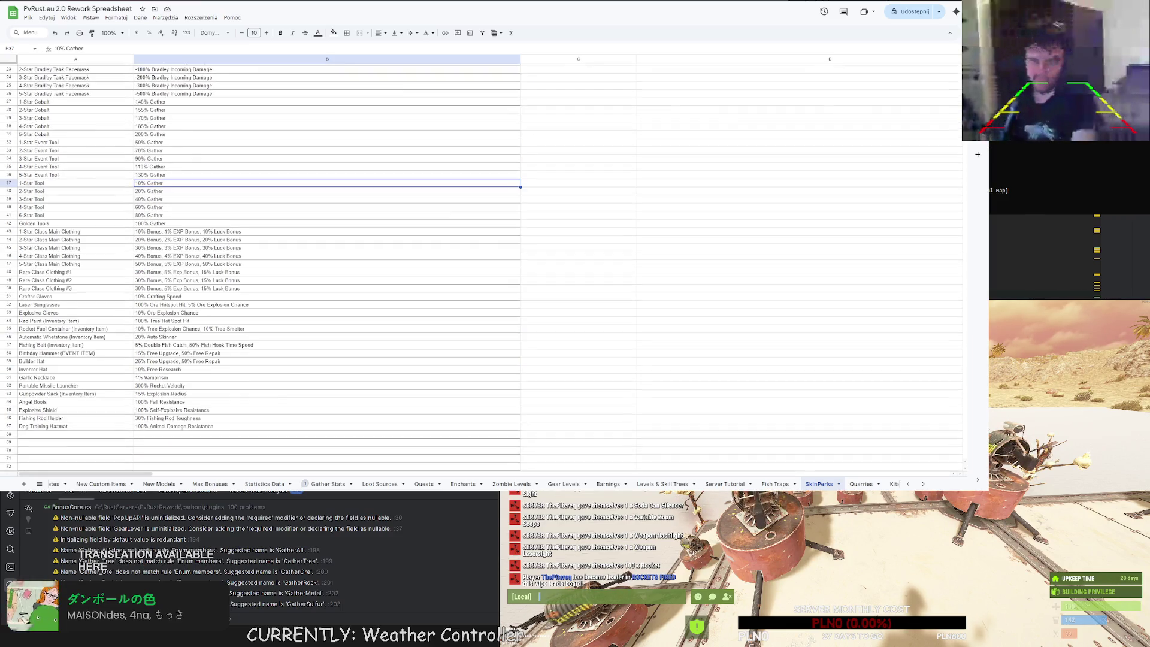
pyautogui.scroll(-2, 299, 270)
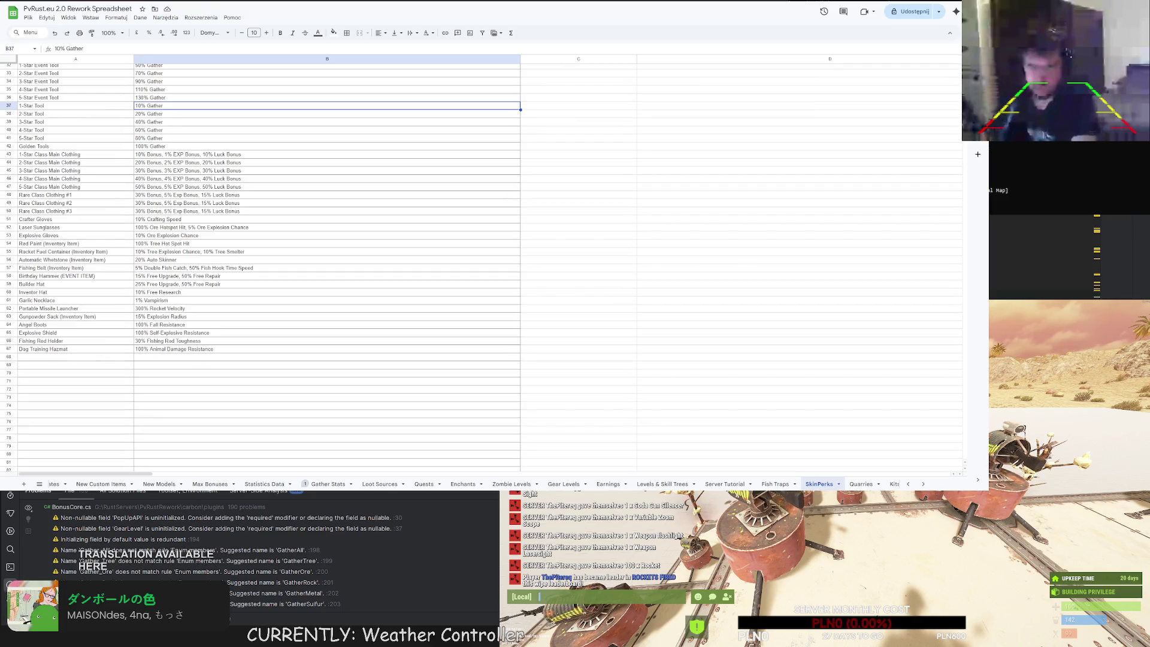